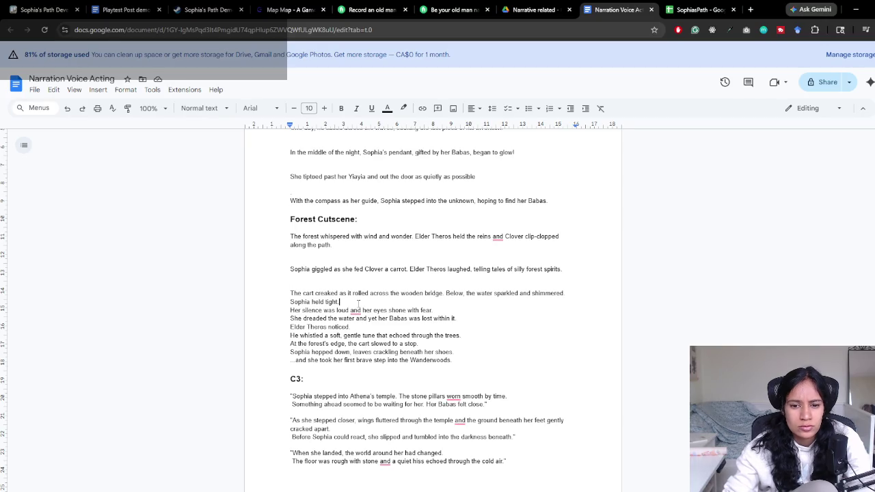
# Add a blank line after the bridge sentence and compare the script against the Unity cutscene
pyautogui.click(574, 293)
pyautogui.press('Return')
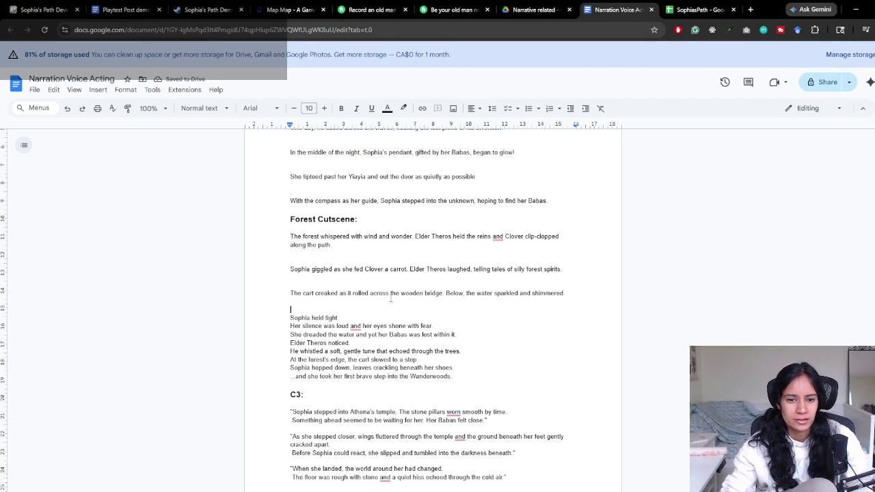
pyautogui.scroll(-2, 431, 308)
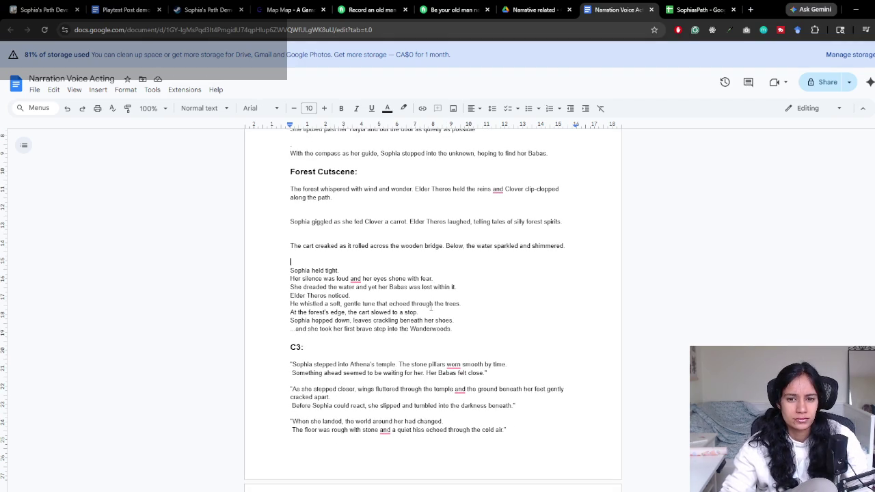
pyautogui.hotkey('alt', 'Tab')
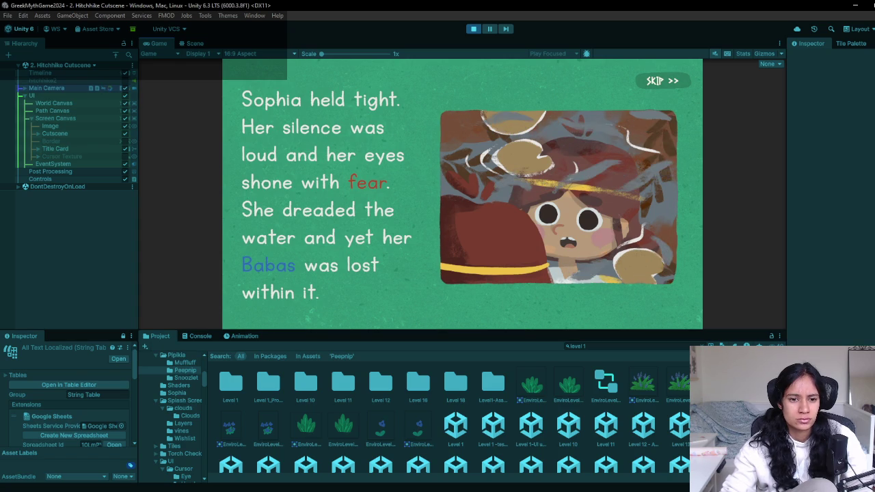
pyautogui.hotkey('alt', 'Tab')
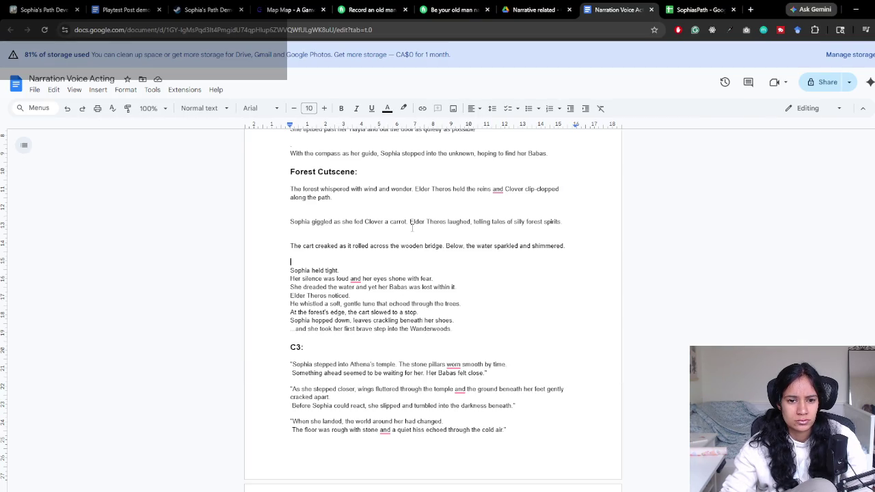
pyautogui.hotkey('alt', 'Tab')
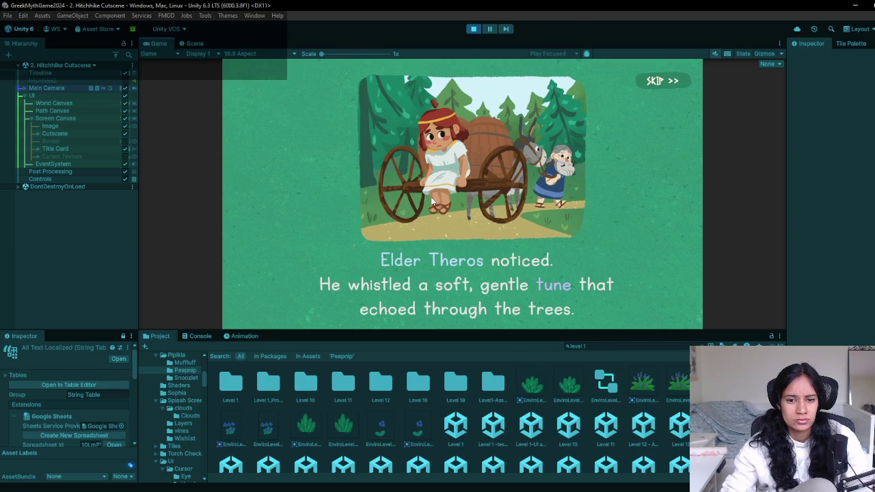
pyautogui.hotkey('alt', 'Tab')
# Join the 'Her silence' and 'She dreaded the water' lines into the first paragraph, then space it off
pyautogui.click(349, 279)
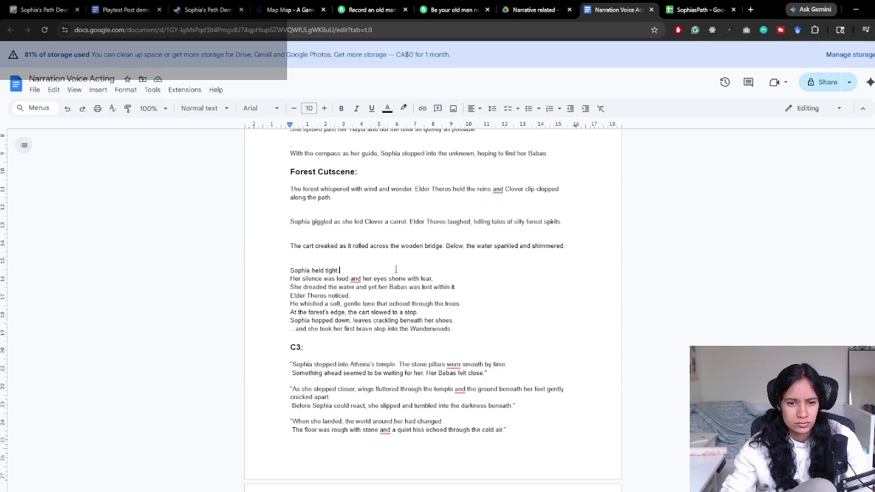
pyautogui.press('Delete')
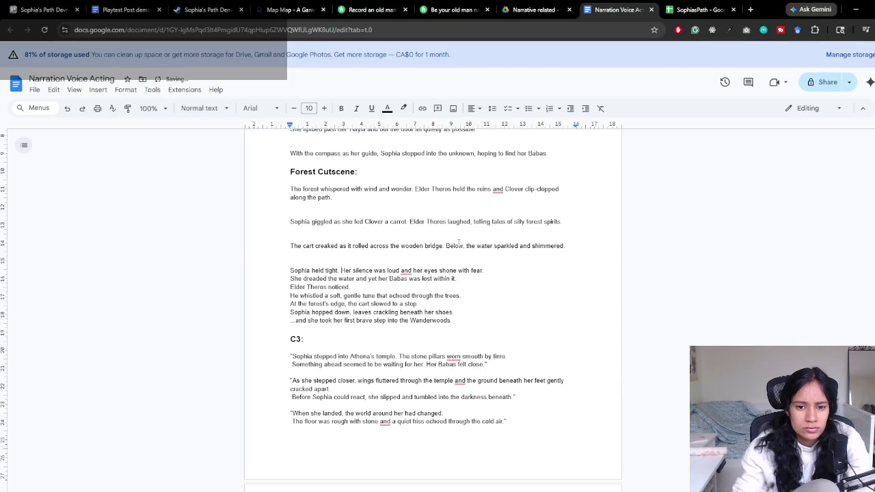
pyautogui.click(499, 270)
pyautogui.press('Delete')
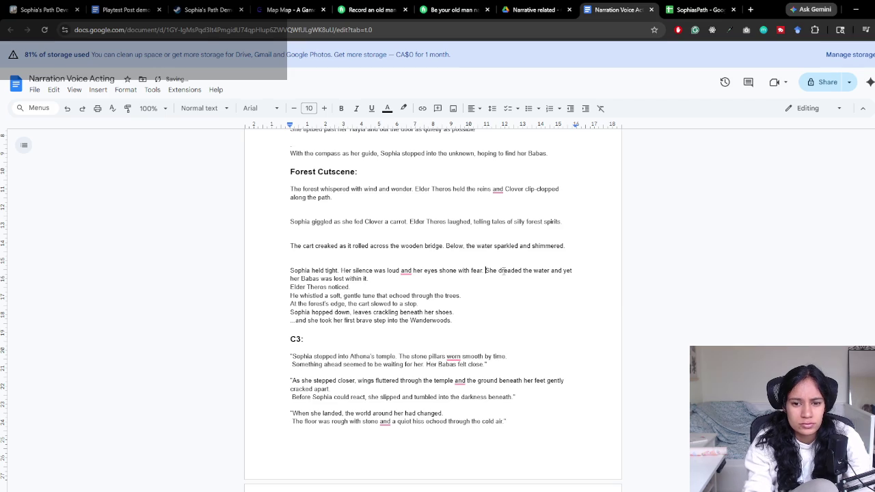
pyautogui.click(485, 278)
pyautogui.press('Return')
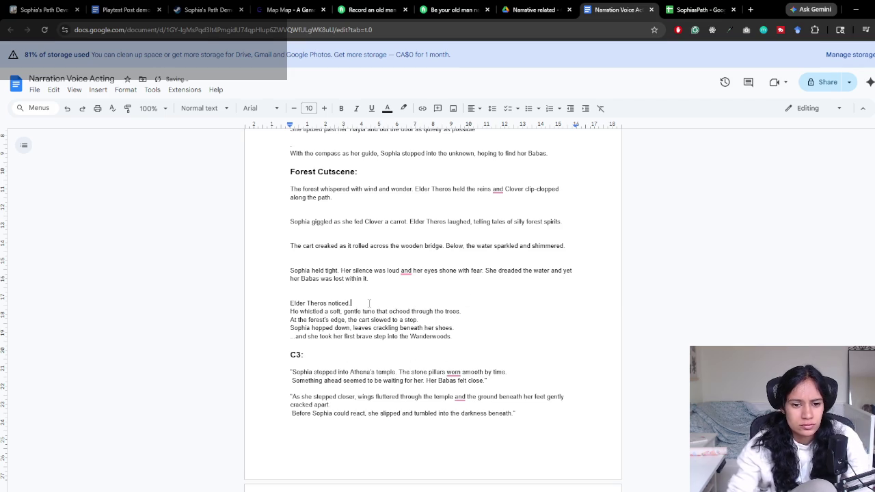
# Join 'He whistled' onto 'Elder Theros noticed' and space out the trees and 'and she took' lines
pyautogui.press('Delete')
pyautogui.press('End')
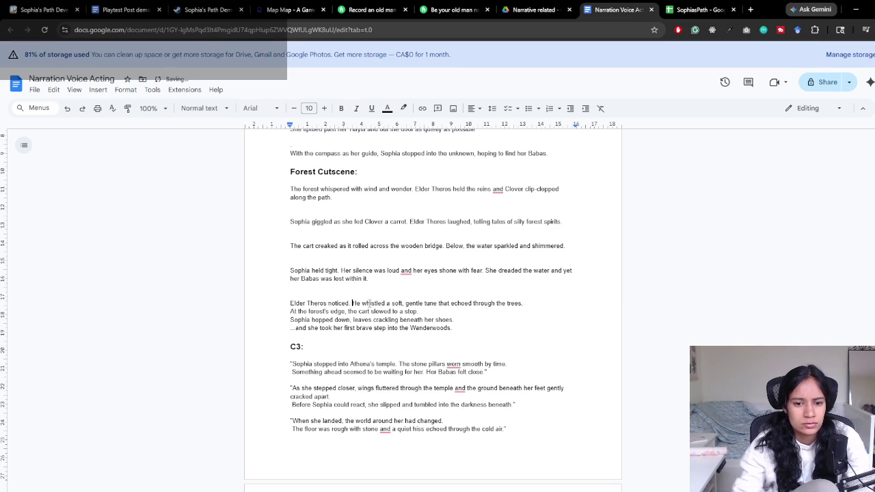
pyautogui.press('Return')
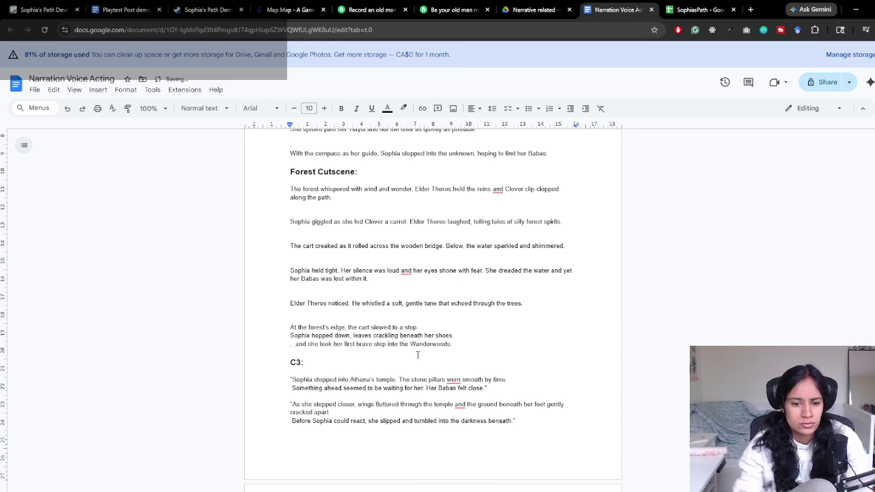
pyautogui.press('Return')
pyautogui.write('...')
pyautogui.scroll(-1, 370, 363)
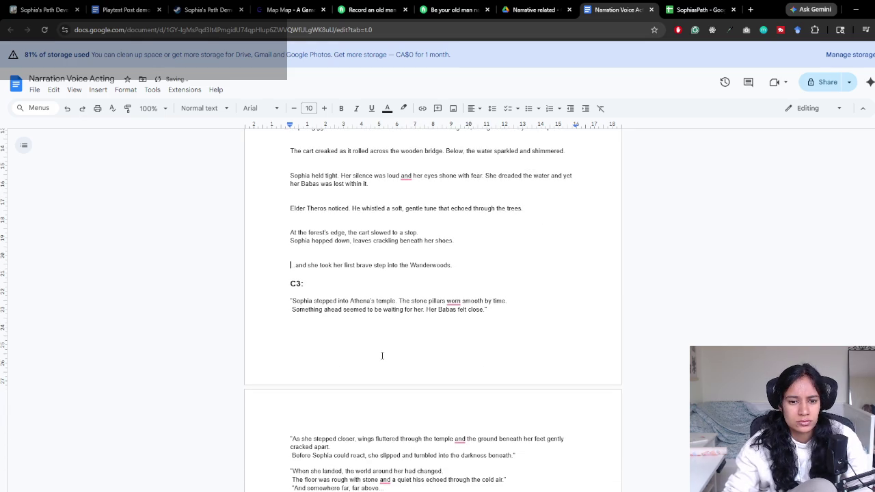
pyautogui.doubleClick(338, 291)
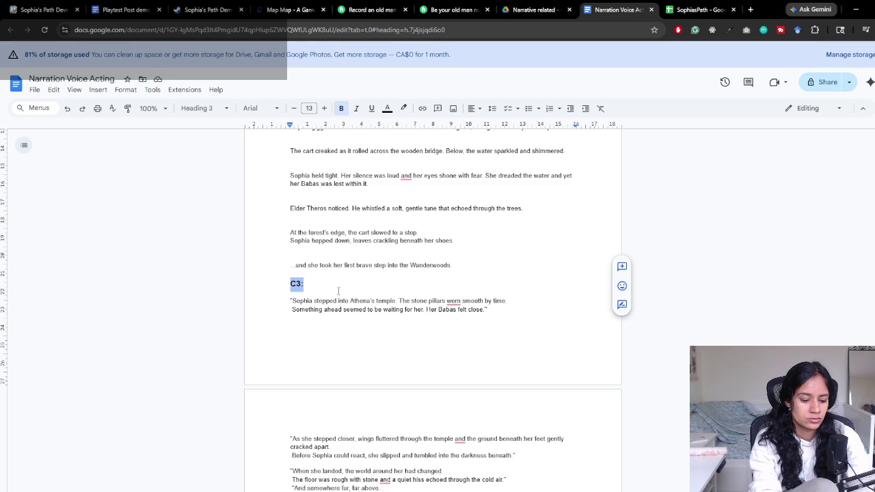
# Replace the C3: heading text with 'Athena’s Temple Cutscene'
pyautogui.write('Athena')
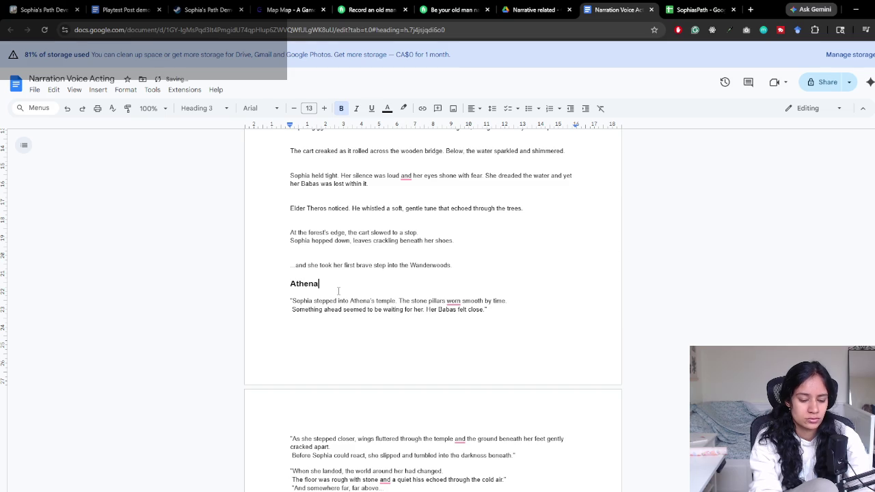
pyautogui.write('’s Temple ')
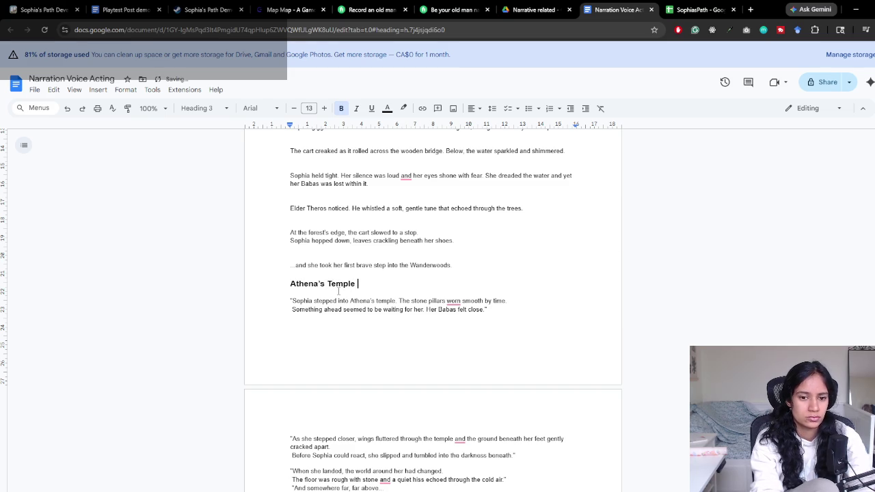
pyautogui.write('Cutscene')
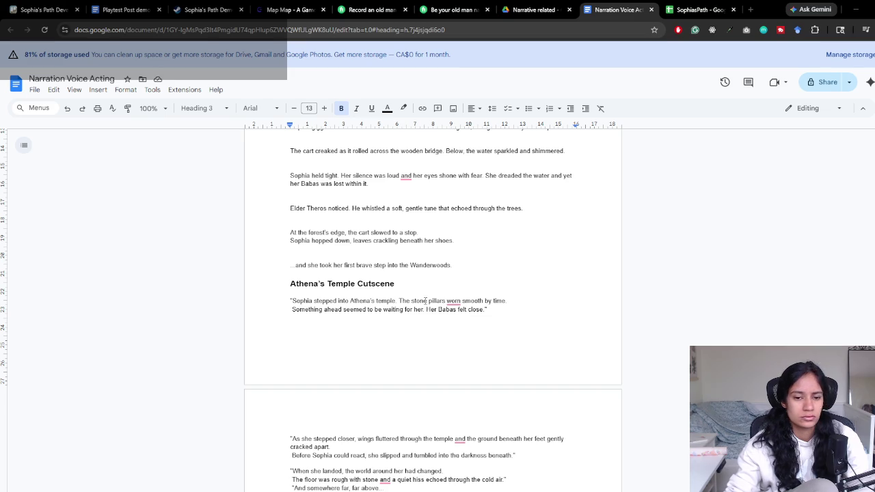
pyautogui.click(292, 301)
# Delete the opening quote and join the 'Something ahead' line onto the previous sentence with a period
pyautogui.press('BackSpace')
pyautogui.click(494, 309)
pyautogui.scroll(-2, 494, 310)
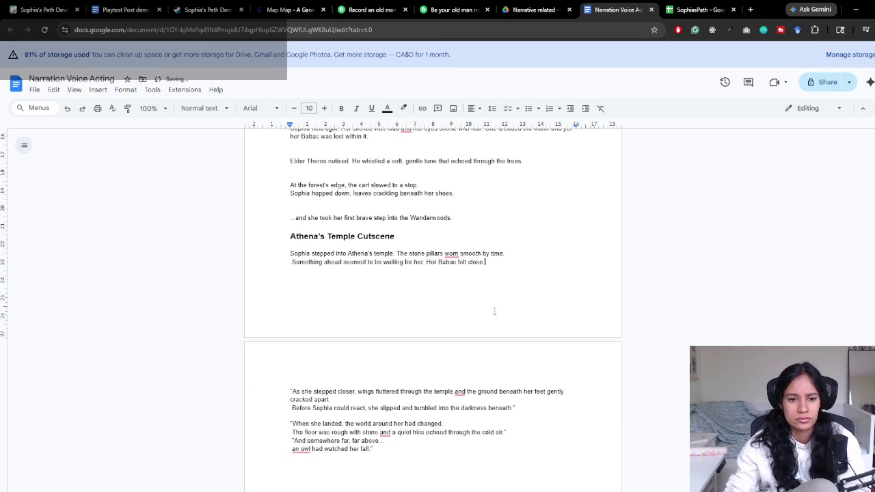
pyautogui.scroll(-1, 410, 260)
pyautogui.click(290, 215)
pyautogui.press('BackSpace')
pyautogui.write('.')
pyautogui.click(440, 215)
pyautogui.moveTo(315, 215); pyautogui.dragTo(438, 215)
pyautogui.click(434, 215)
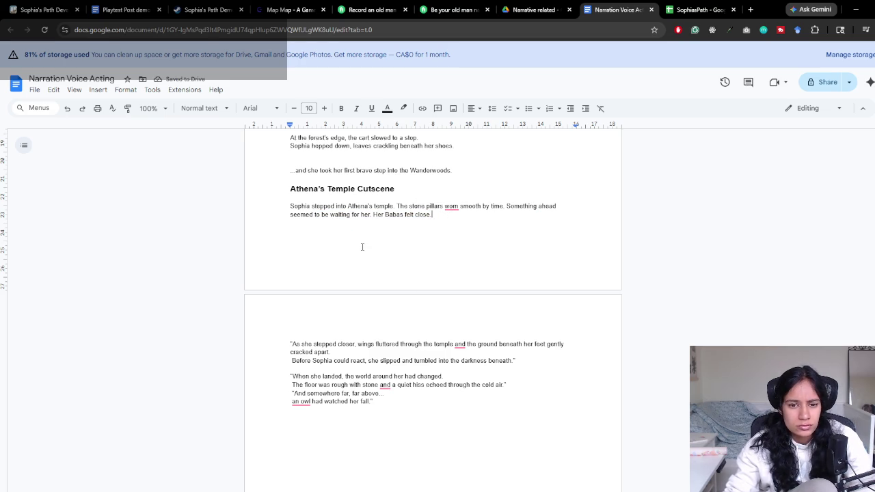
pyautogui.scroll(-1, 362, 247)
# Remove the quotes before 'As she stepped', 'When she landed' and 'And somewhere far, far above'
pyautogui.click(292, 297)
pyautogui.press('BackSpace')
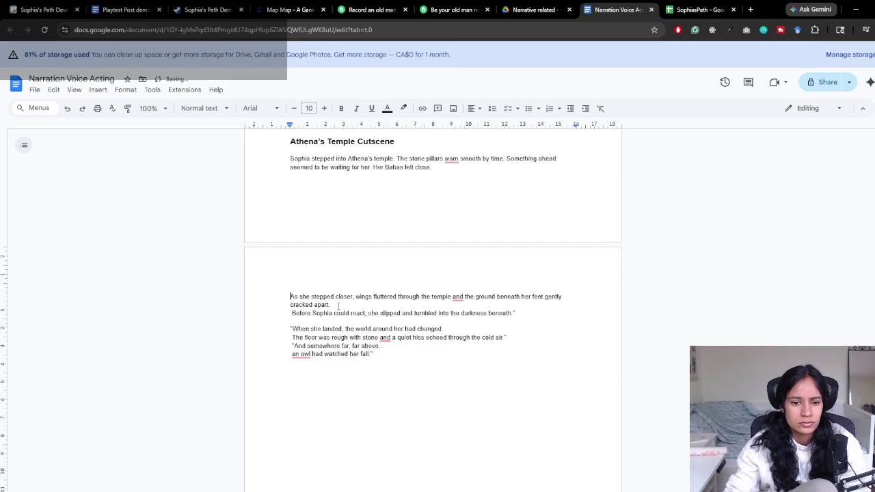
pyautogui.click(534, 315)
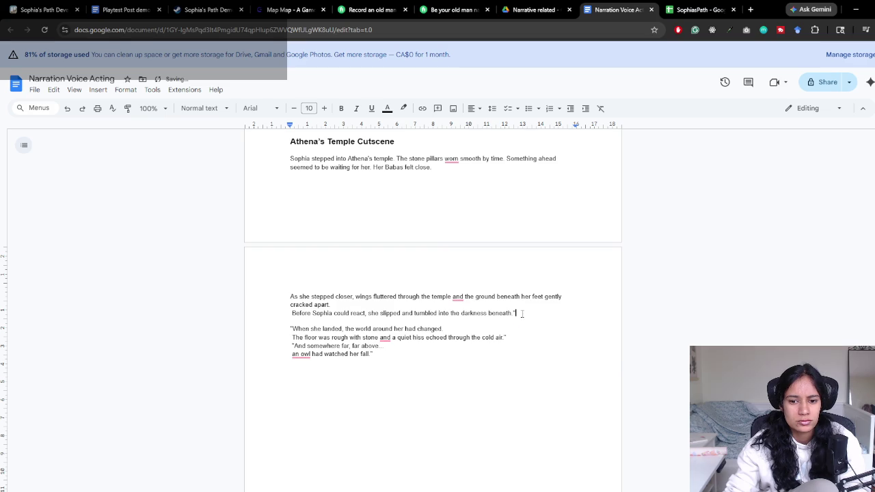
pyautogui.click(293, 329)
pyautogui.press('BackSpace')
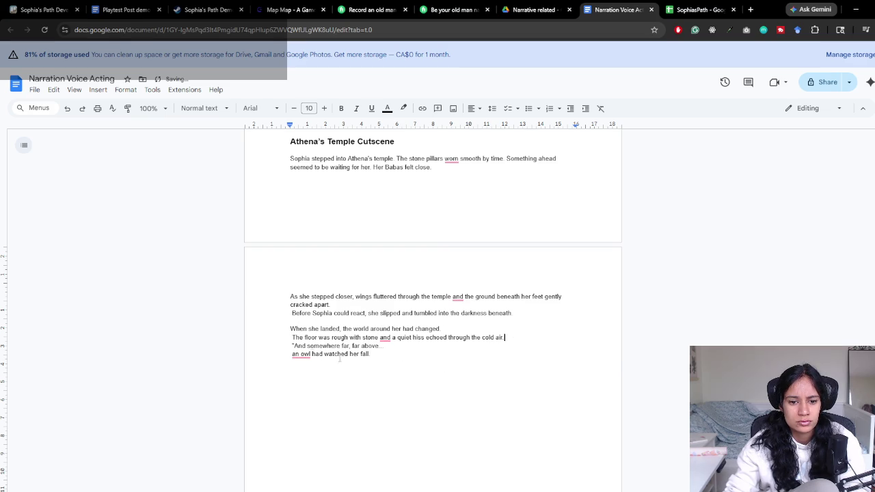
pyautogui.press('BackSpace')
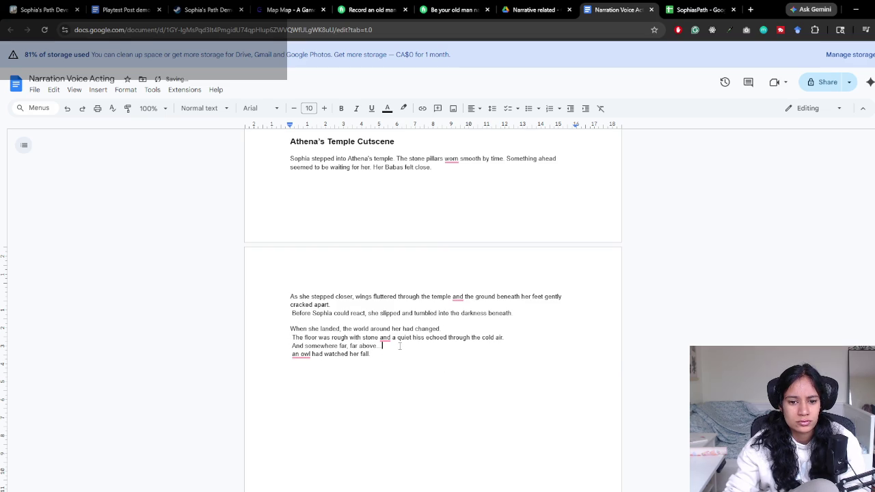
pyautogui.press('Delete')
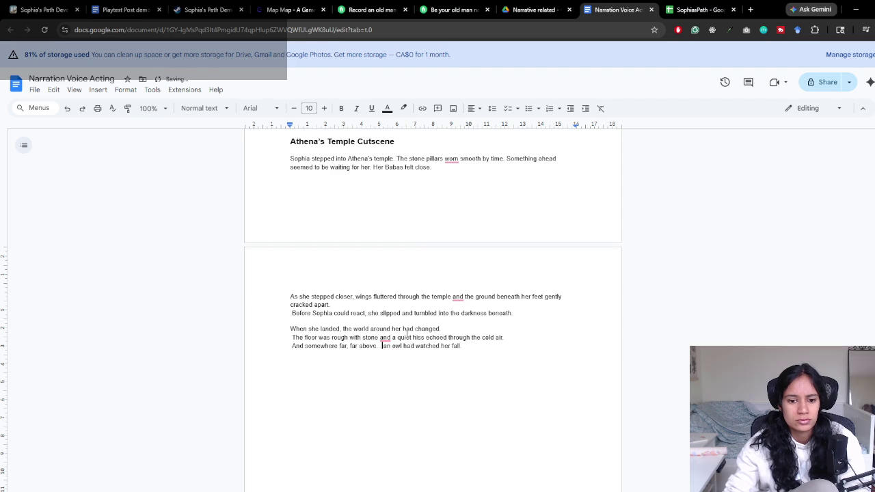
# Set the cold air, 'The floor' and 'Before Sophia could react' lines apart as spaced paragraphs
pyautogui.click(504, 337)
pyautogui.press('Return')
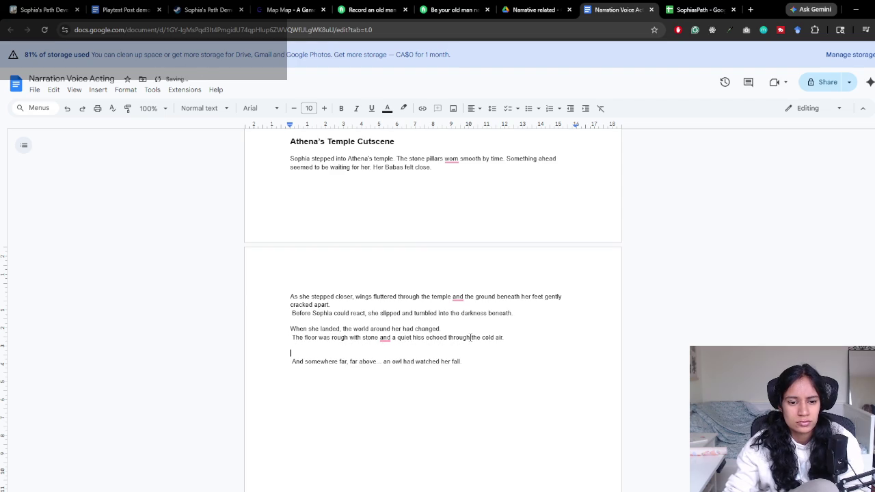
pyautogui.press('Return')
pyautogui.press('Down')
pyautogui.press('Delete')
pyautogui.press('Delete')
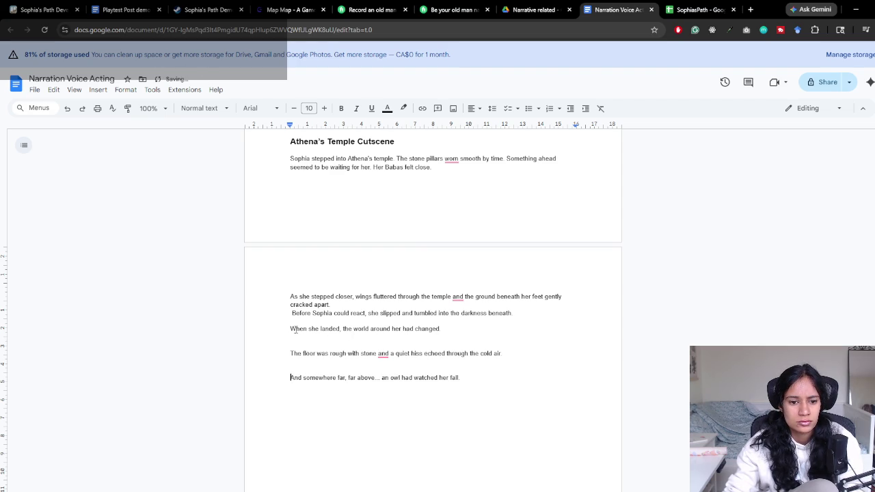
pyautogui.press('BackSpace')
pyautogui.hotkey('ctrl', 'z')
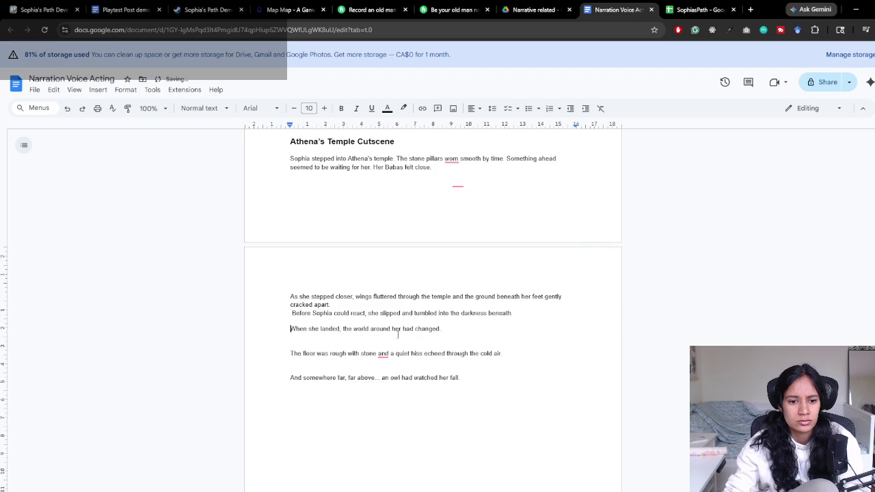
pyautogui.click(290, 313)
pyautogui.press('Delete')
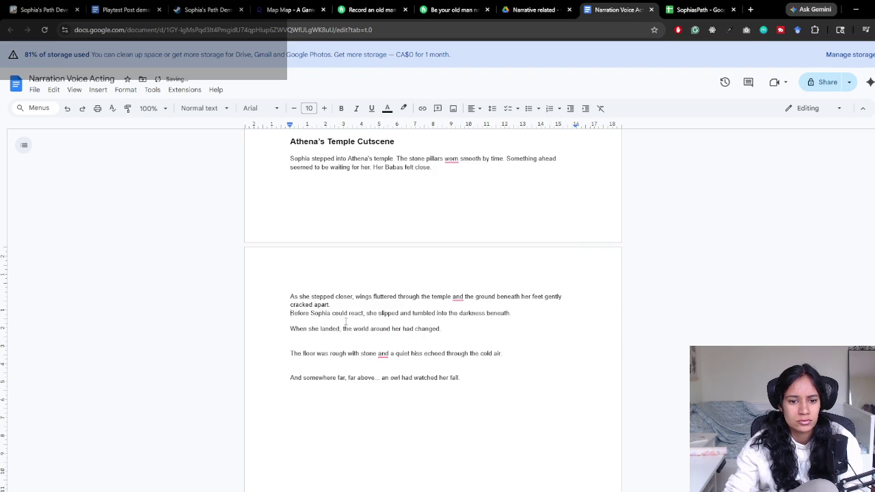
pyautogui.press('Return')
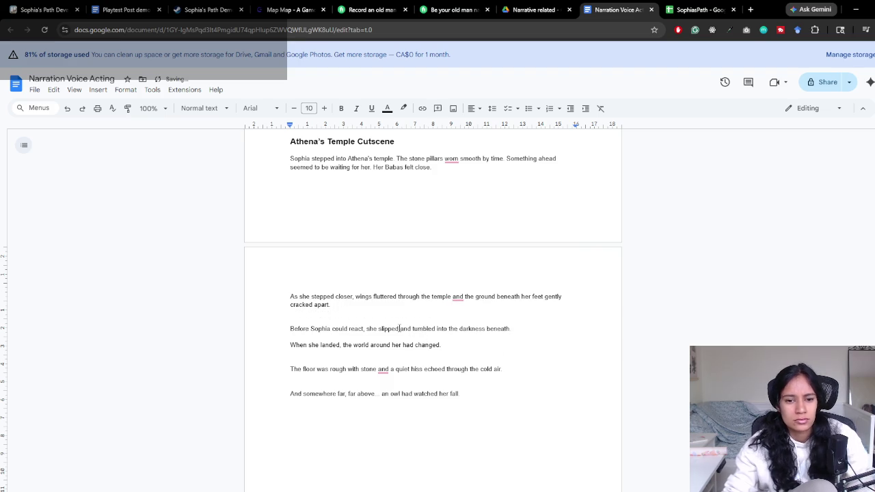
pyautogui.scroll(-2, 345, 301)
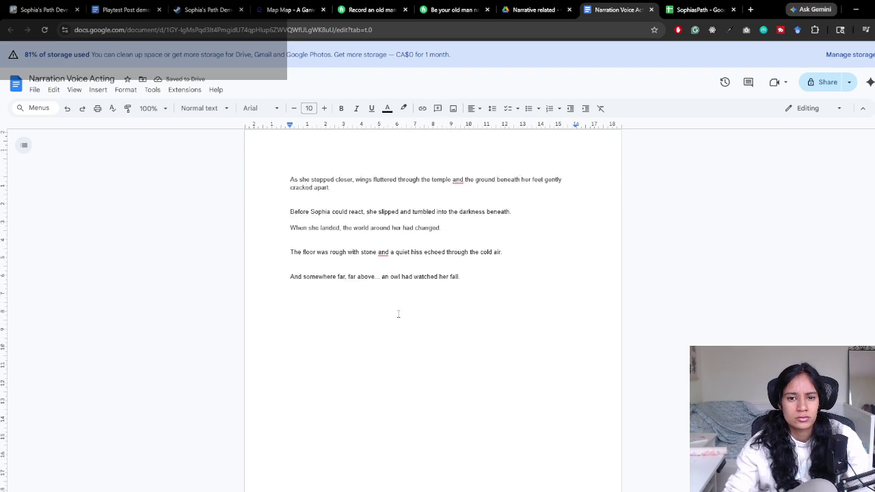
pyautogui.scroll(1, 431, 282)
# Review the temple lines' spacing, keeping the blank line under 'When she landed'
pyautogui.click(516, 203)
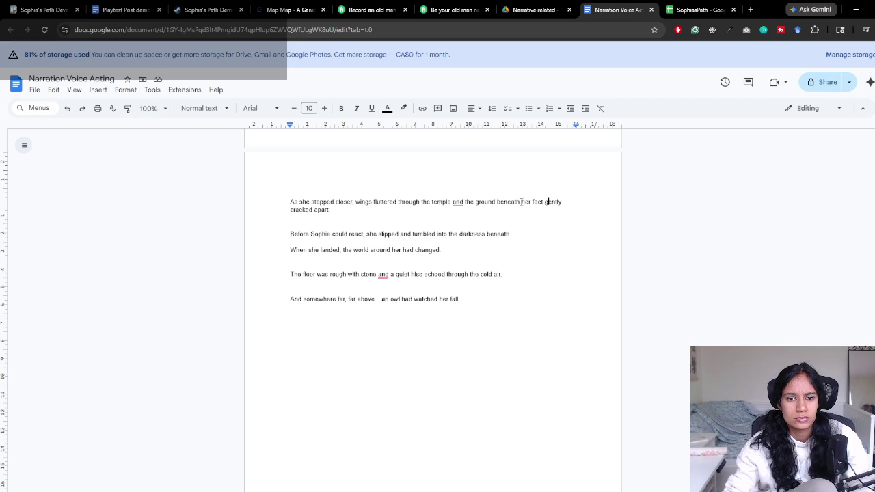
pyautogui.click(438, 201)
pyautogui.scroll(1, 462, 237)
pyautogui.scroll(3, 465, 242)
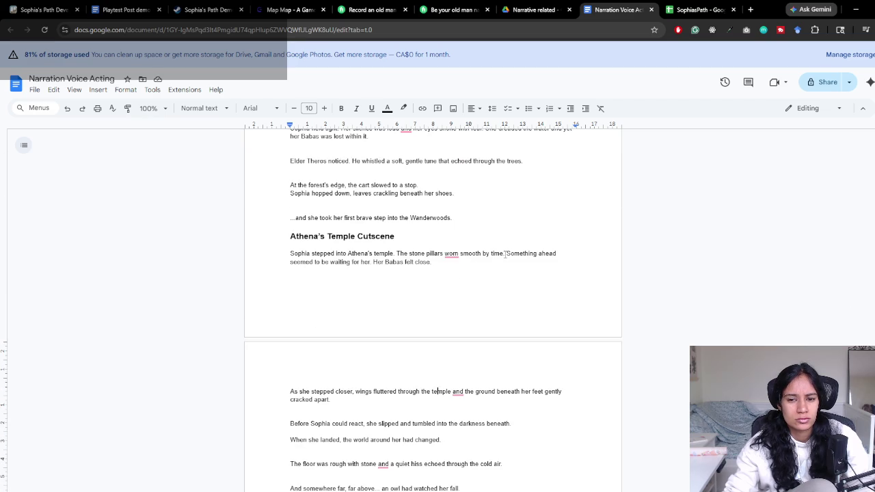
pyautogui.scroll(-1, 380, 279)
pyautogui.scroll(-1, 382, 275)
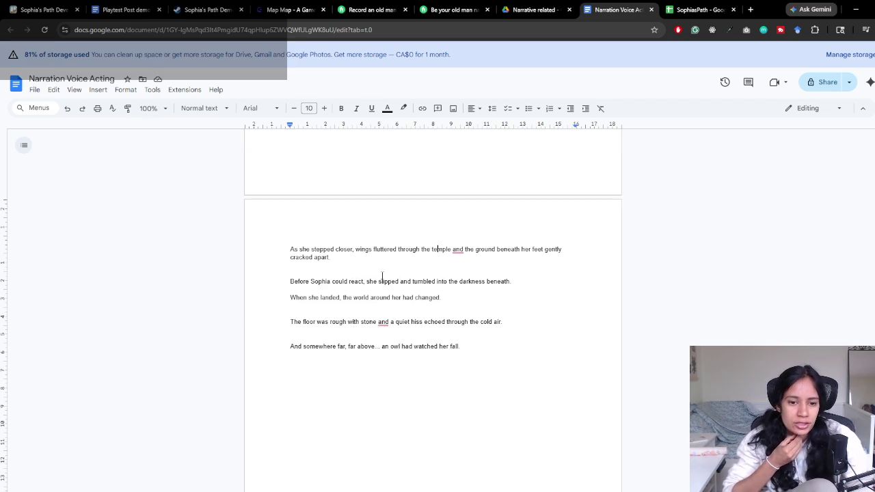
pyautogui.click(371, 312)
pyautogui.press('BackSpace')
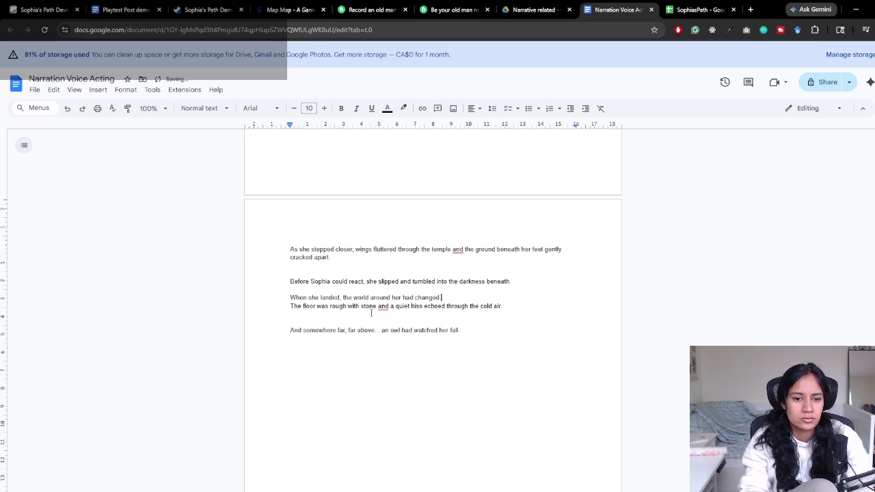
pyautogui.press('Return')
pyautogui.click(389, 321)
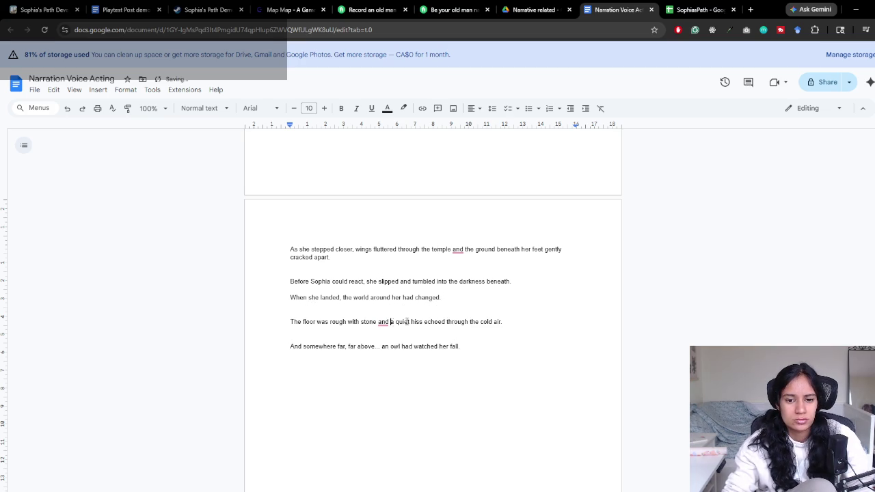
pyautogui.scroll(-1, 392, 334)
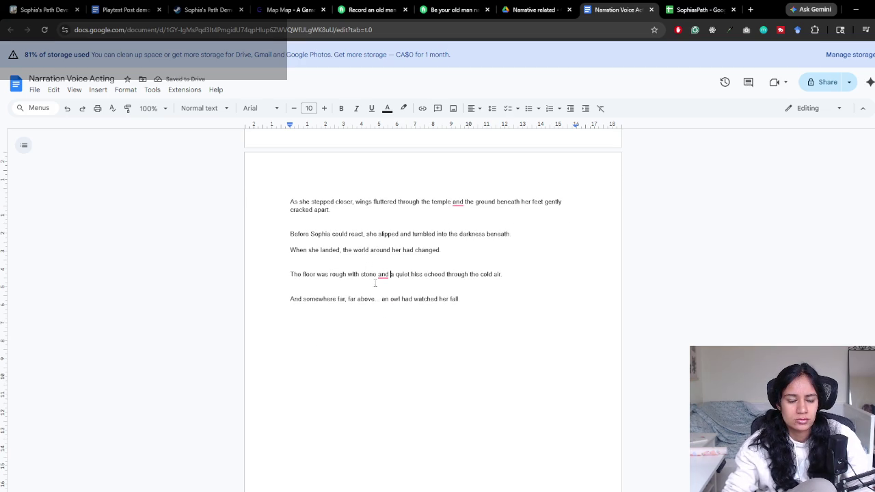
# Inspect the spacing around the floor and owl lines by selecting parts of them
pyautogui.doubleClick(297, 299)
pyautogui.press('Up')
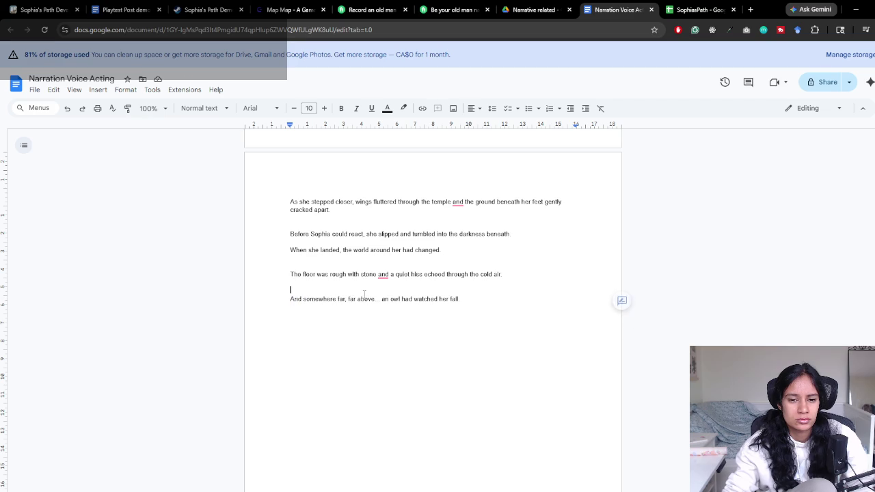
pyautogui.moveTo(396, 271); pyautogui.dragTo(504, 274)
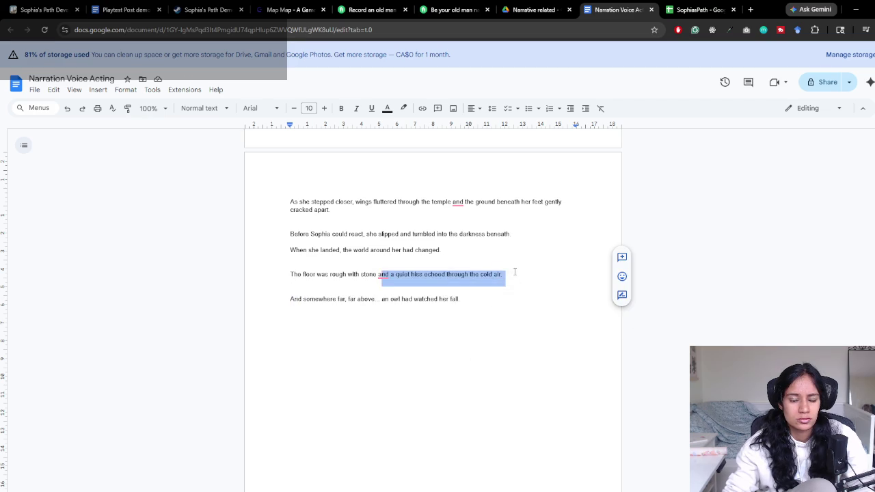
pyautogui.click(503, 274)
pyautogui.moveTo(294, 299); pyautogui.dragTo(413, 299)
pyautogui.click(476, 299)
pyautogui.moveTo(477, 298); pyautogui.dragTo(291, 274)
pyautogui.click(353, 269)
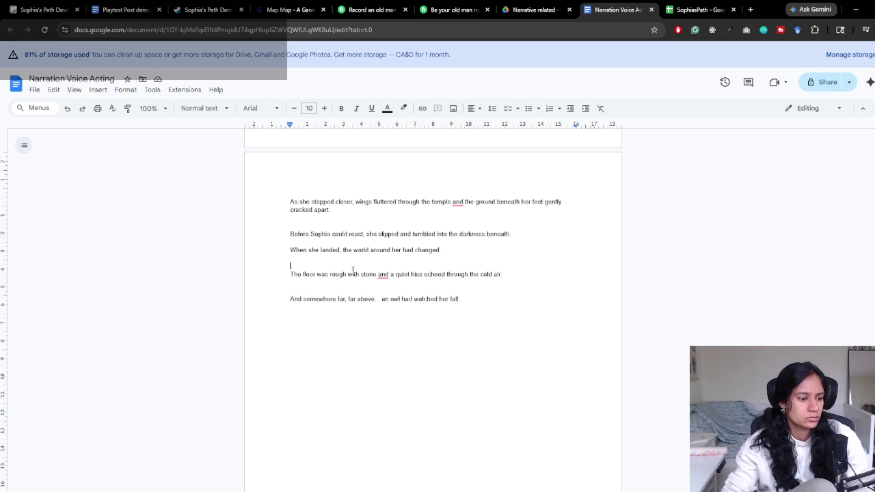
pyautogui.click(456, 304)
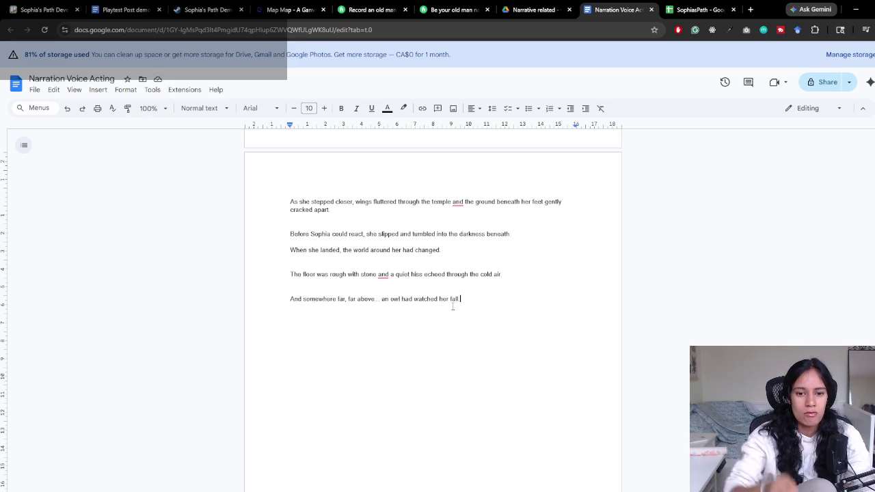
# End the owl line with a period, add blank lines below, and start typing 'Narrator'
pyautogui.scroll(2, 481, 210)
pyautogui.scroll(4, 498, 337)
pyautogui.scroll(2, 498, 338)
pyautogui.scroll(-9, 494, 324)
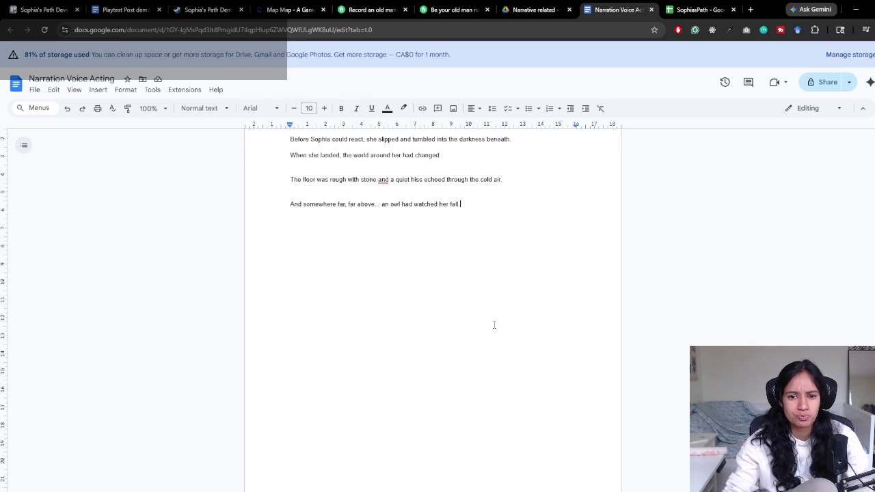
pyautogui.write('.')
pyautogui.press('Down')
pyautogui.press('Down')
pyautogui.write('.')
pyautogui.press('Return')
pyautogui.press('Return')
pyautogui.write('Narrator Description')
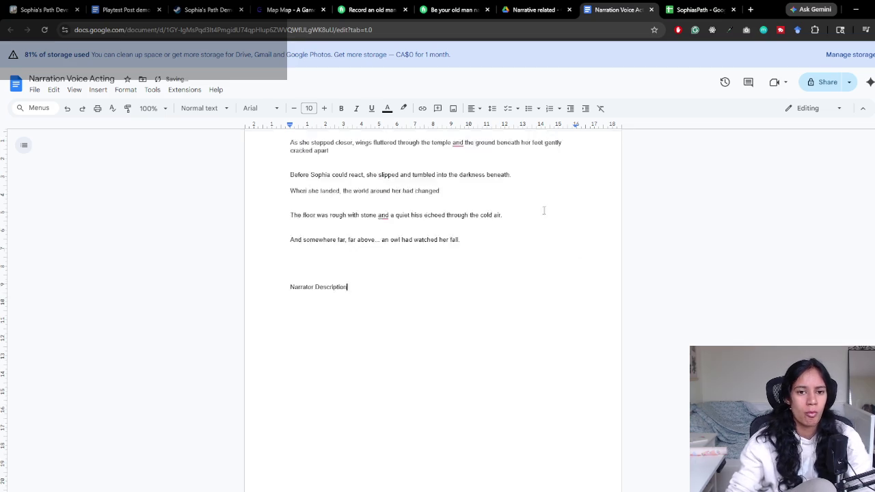
# Give 'Narrator Description' the temple section heading's style using Paint format
pyautogui.scroll(5, 494, 324)
pyautogui.moveTo(355, 236); pyautogui.dragTo(435, 238)
pyautogui.click(127, 107)
pyautogui.scroll(-3, 330, 285)
pyautogui.moveTo(356, 298); pyautogui.dragTo(283, 305)
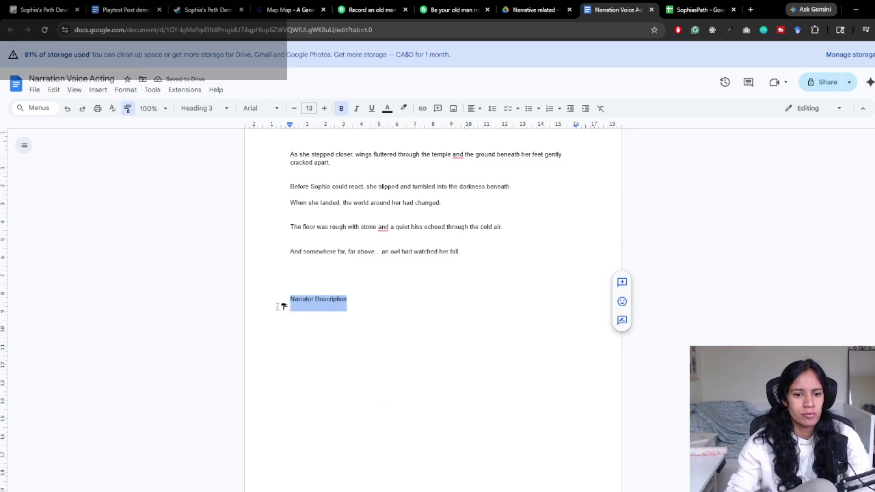
# Start a dash list under the heading with 'British grandpa' and 'Storyteller'
pyautogui.press('Down')
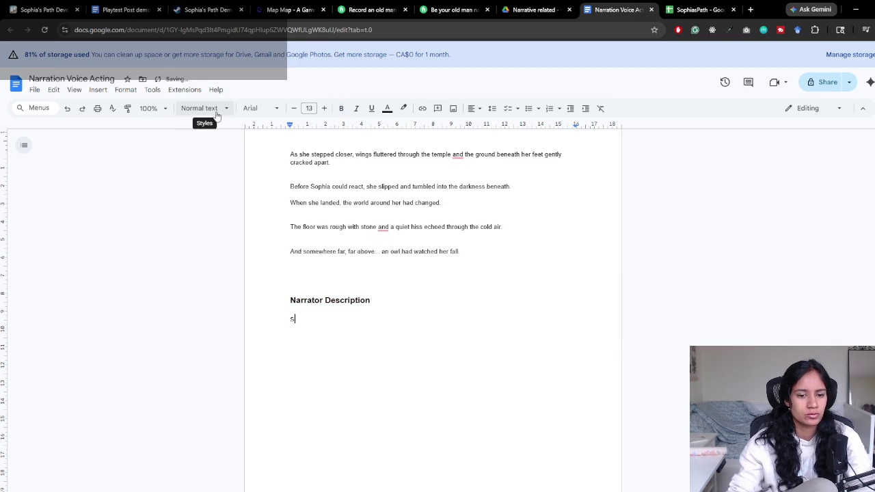
pyautogui.write('old')
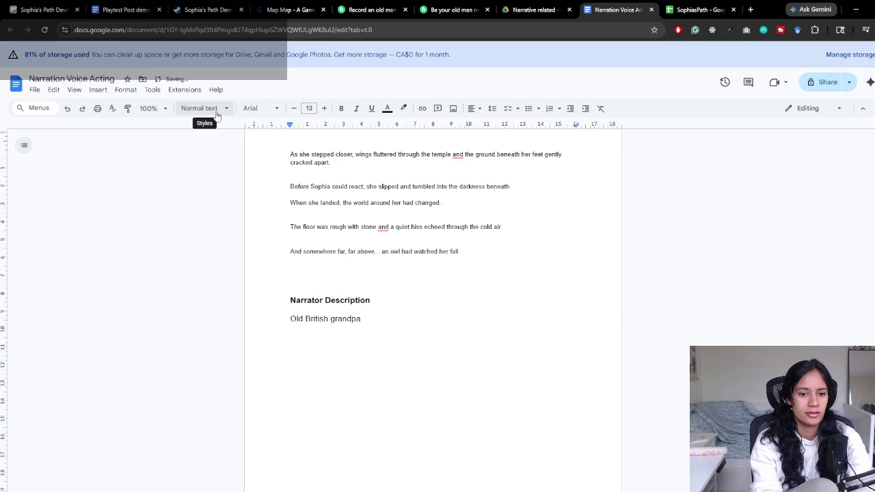
pyautogui.press('BackSpace')
pyautogui.press('BackSpace')
pyautogui.press('BackSpace')
pyautogui.write('-')
pyautogui.press('End')
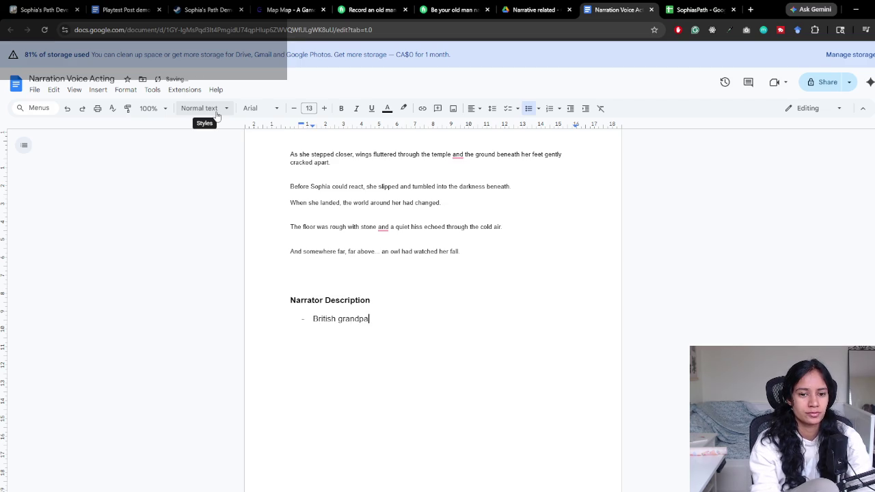
pyautogui.write('Storyteller')
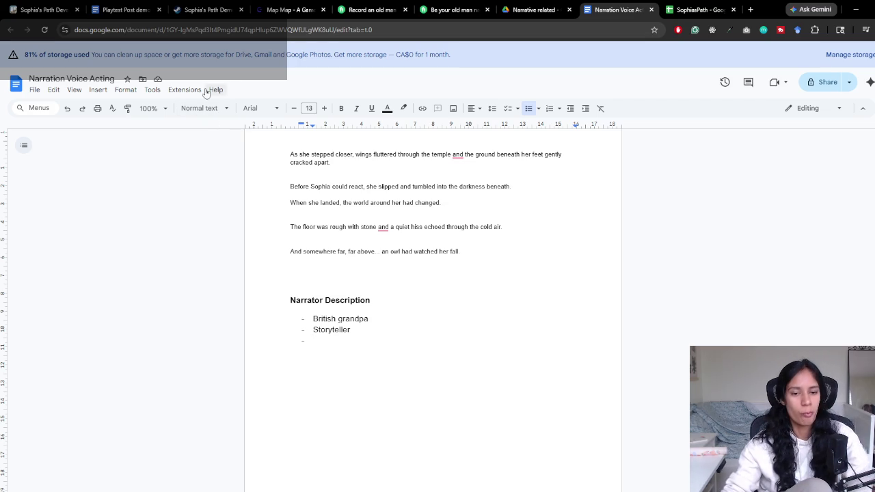
# Reword the second bullet to 'Children's book storyteller' with a lowercase s
pyautogui.click(316, 330)
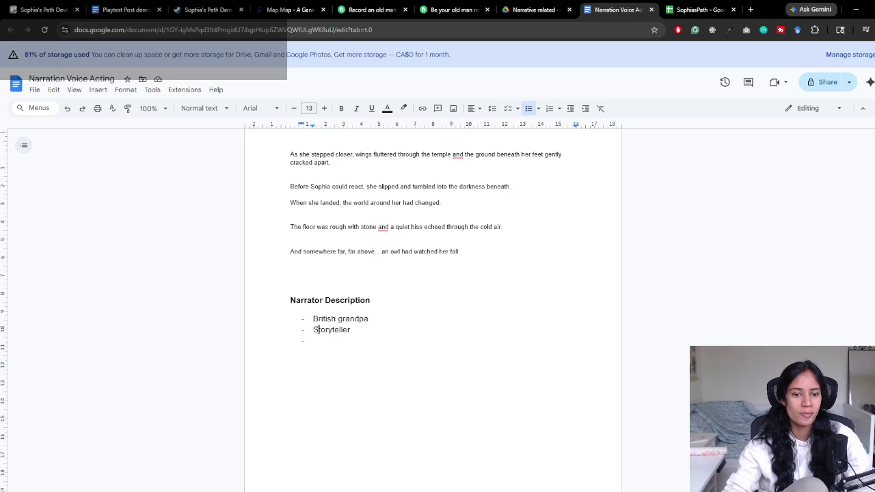
pyautogui.write('K')
pyautogui.click(311, 330)
pyautogui.write('Chi')
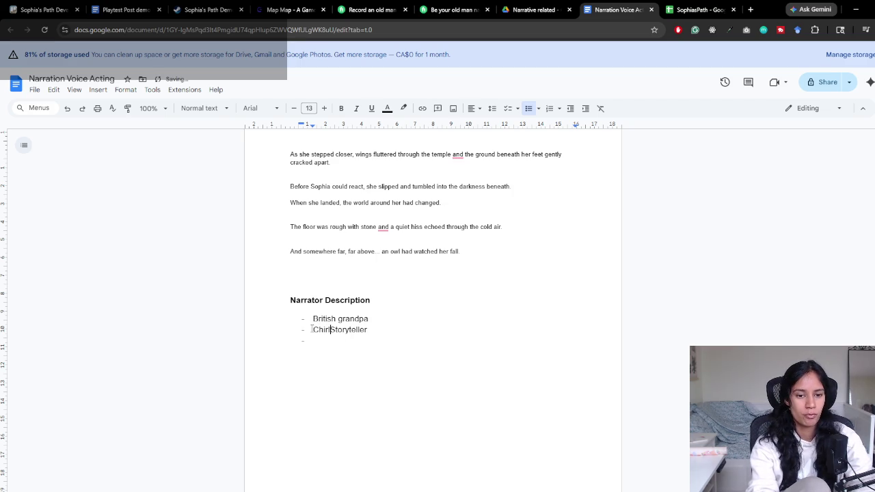
pyautogui.write("ldren's book")
pyautogui.press('Delete')
pyautogui.write('s')
pyautogui.press('Down')
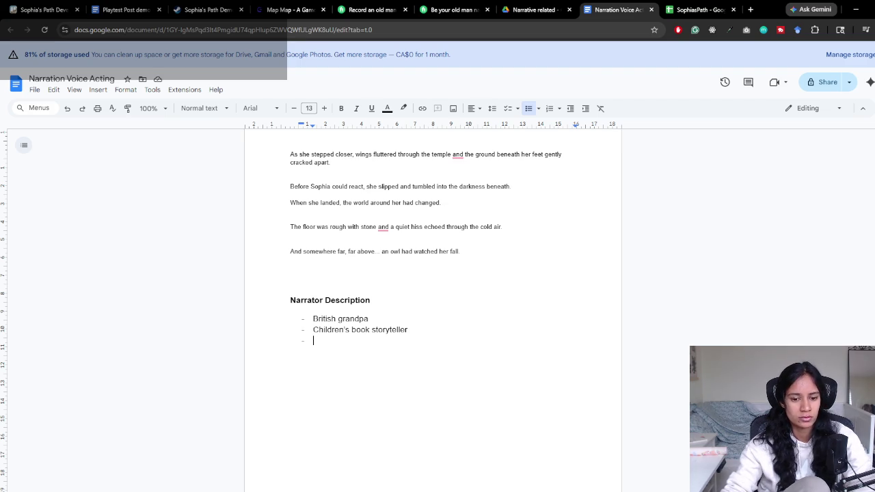
# Check the two narrator bullets, then move over to the Unity editor
pyautogui.moveTo(319, 330)
pyautogui.mouseDown()
pyautogui.moveTo(370, 330)
pyautogui.moveTo(309, 319)
pyautogui.mouseUp()
pyautogui.click(406, 329)
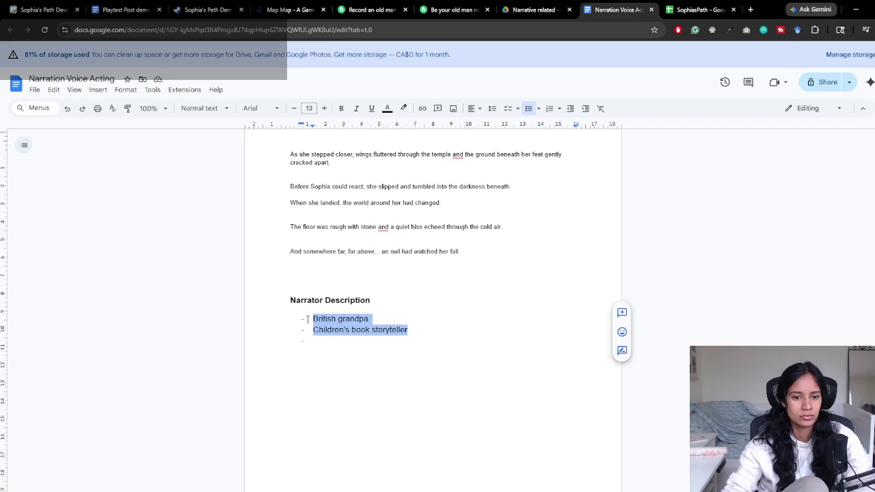
pyautogui.click(309, 319)
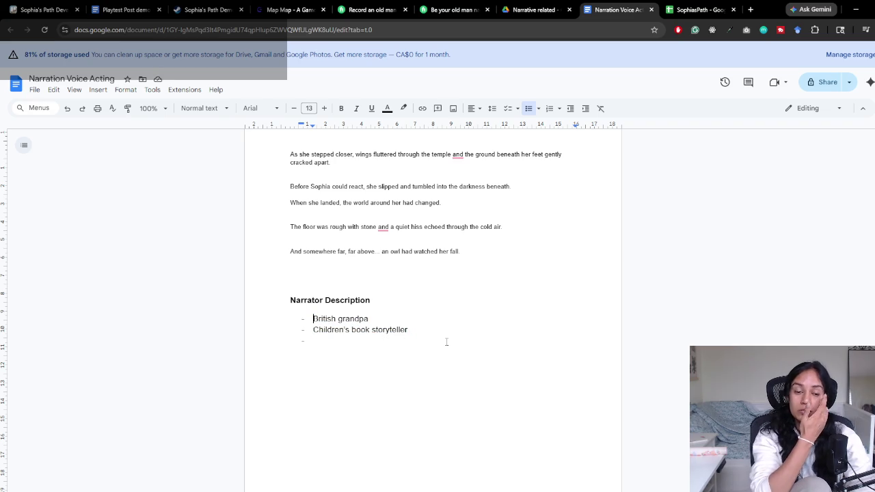
pyautogui.hotkey('alt', 'Tab')
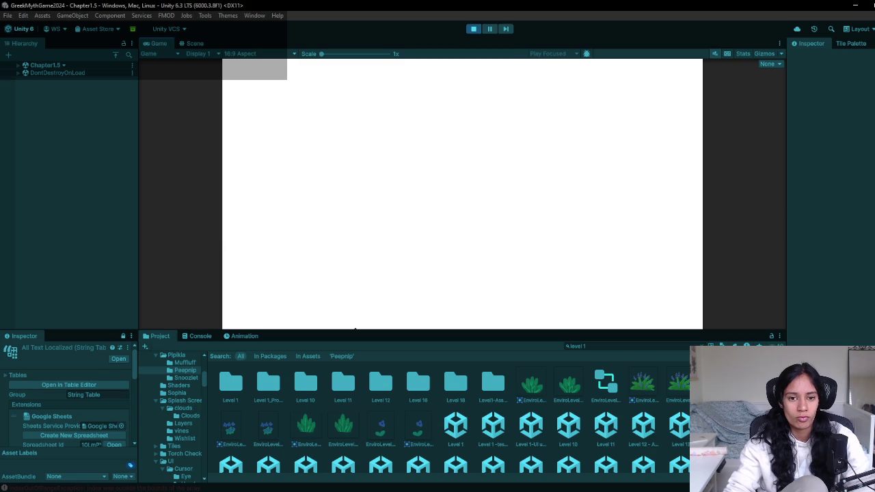
# Stop and replay the Hitchhike Cutscene in Unity, then return to the browser
pyautogui.click(473, 29)
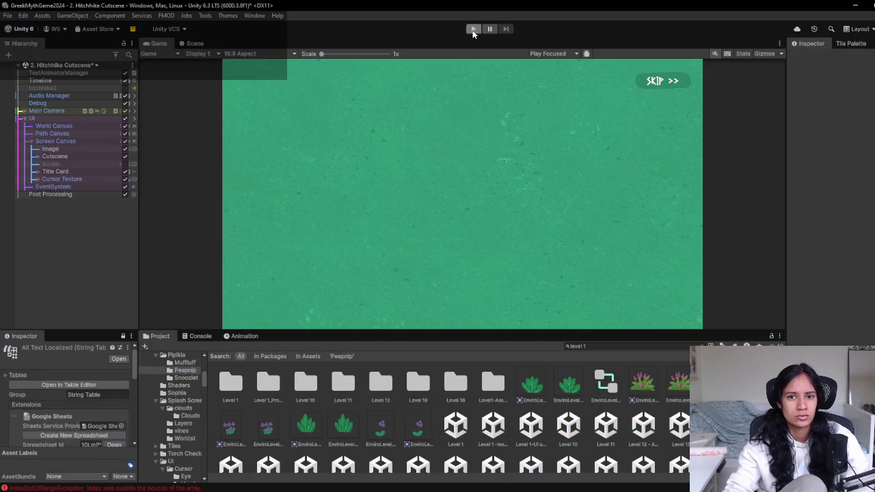
pyautogui.click(473, 30)
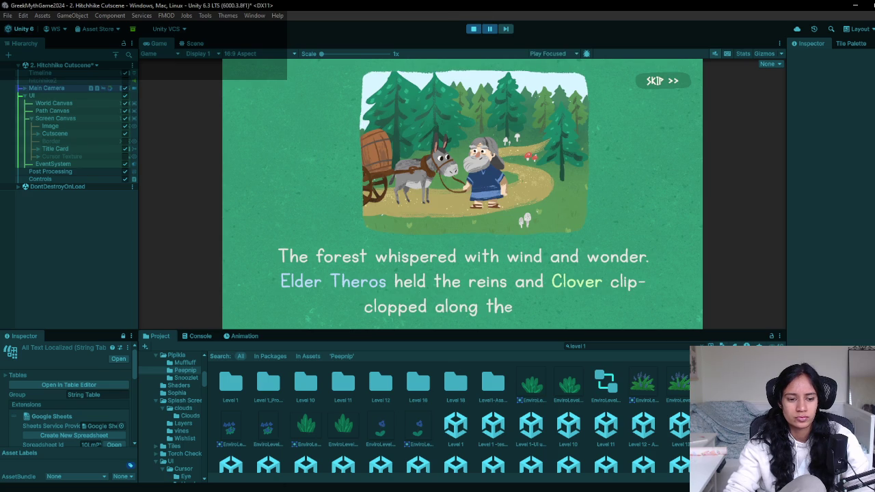
pyautogui.click(316, 486)
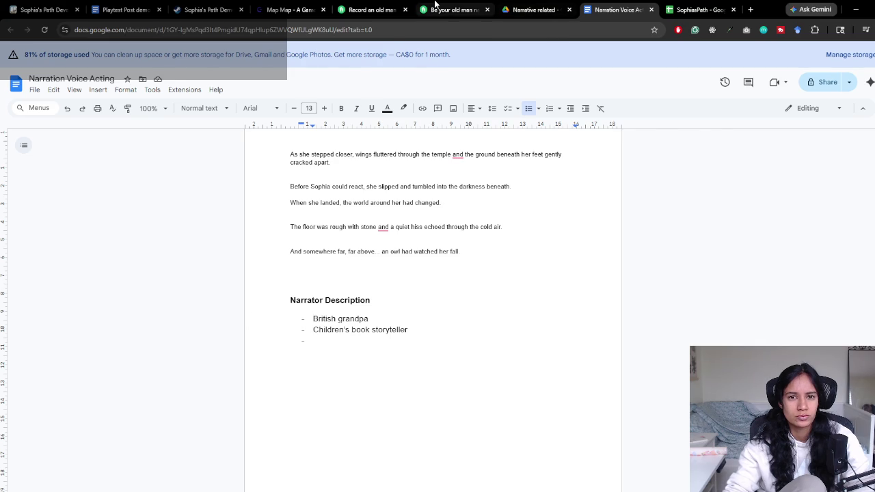
# Play the old British wizard voice sample on the Fiverr gig, then go back to Unity
pyautogui.click(434, 7)
pyautogui.click(533, 9)
pyautogui.click(698, 10)
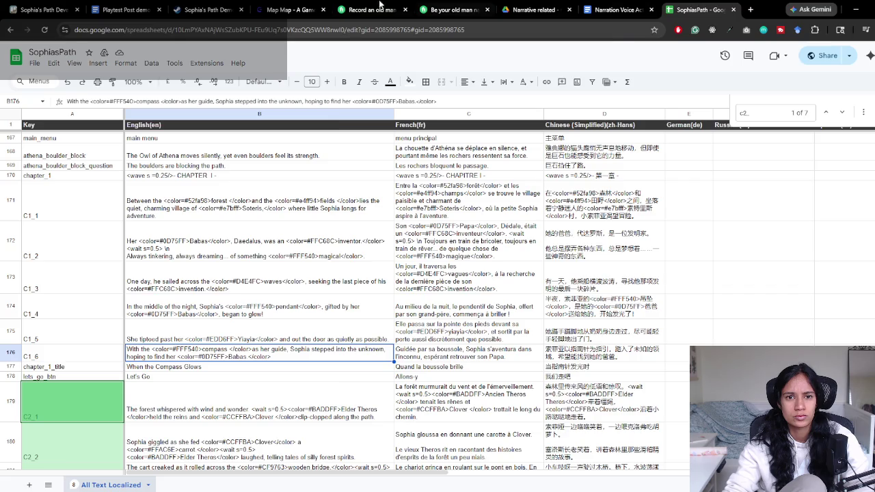
pyautogui.click(369, 10)
pyautogui.click(213, 321)
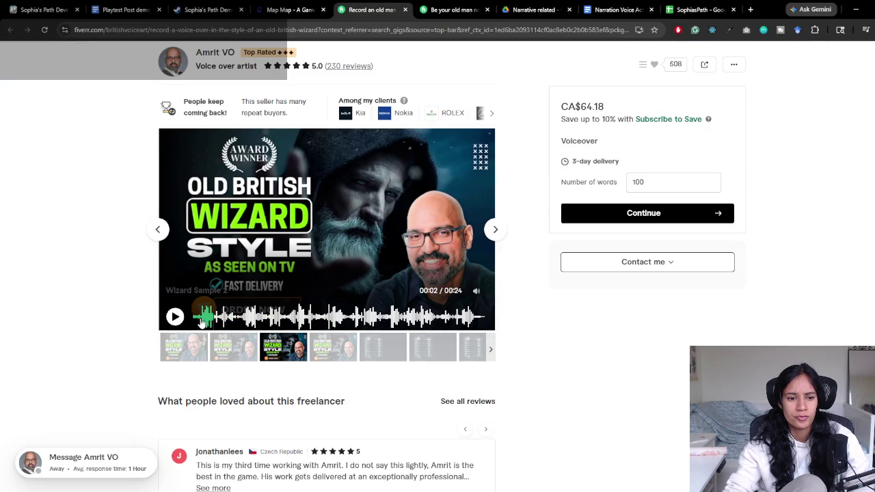
pyautogui.click(175, 316)
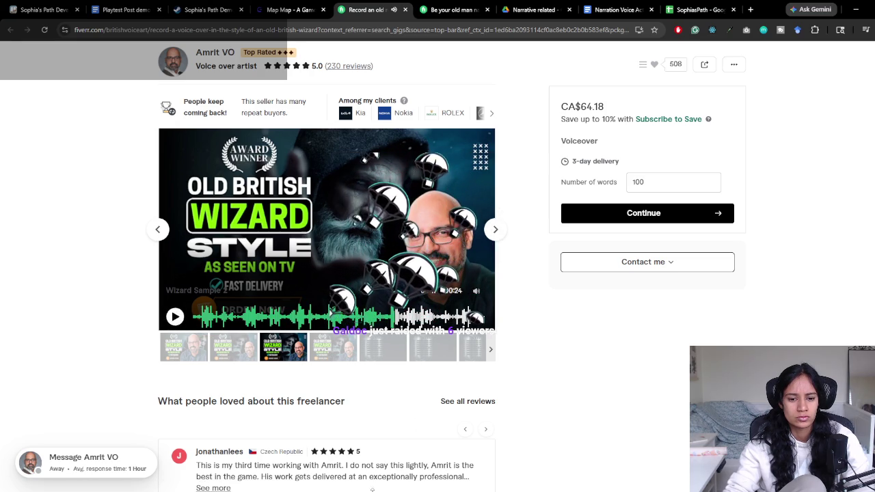
pyautogui.hotkey('alt', 'Tab')
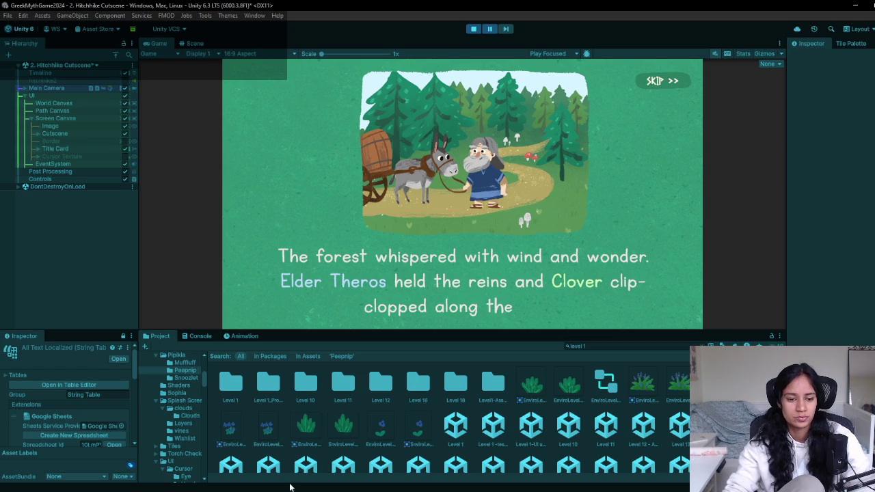
# Bring Chrome back, glance at the SophiasPath spreadsheet, and return to the Narration Voice Acting doc
pyautogui.click(315, 465)
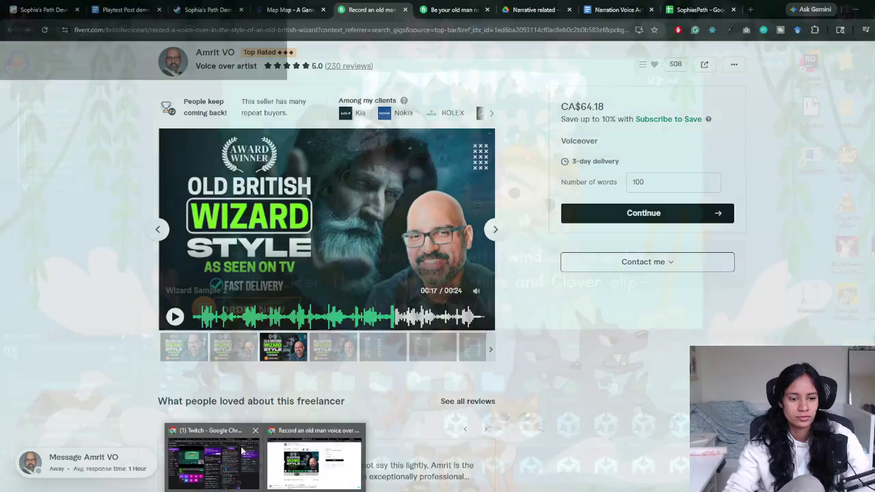
pyautogui.click(615, 10)
pyautogui.click(697, 9)
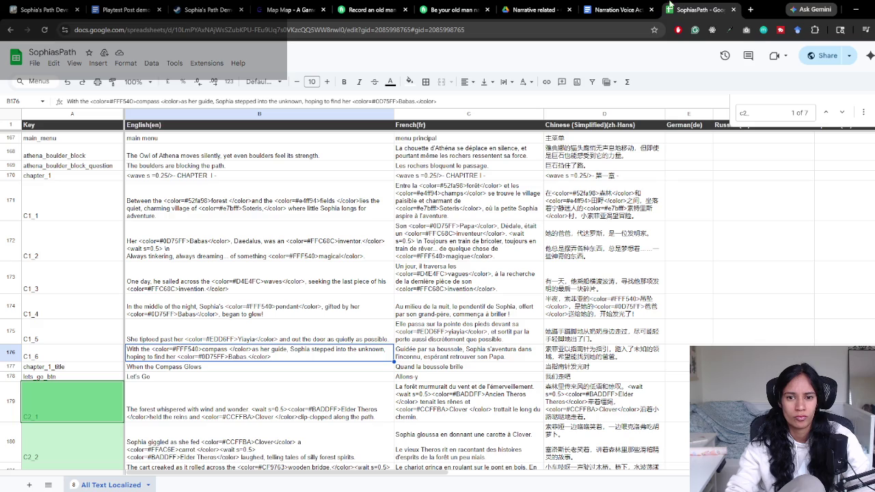
pyautogui.scroll(-1, 441, 239)
pyautogui.scroll(1, 440, 239)
pyautogui.click(615, 10)
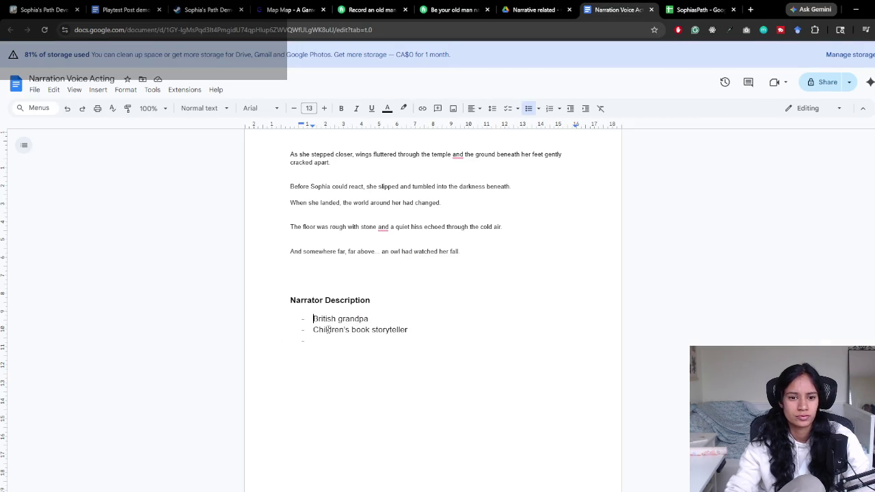
# Add a third narrator bullet reading 'Sense of calm'
pyautogui.click(326, 337)
pyautogui.press('Return')
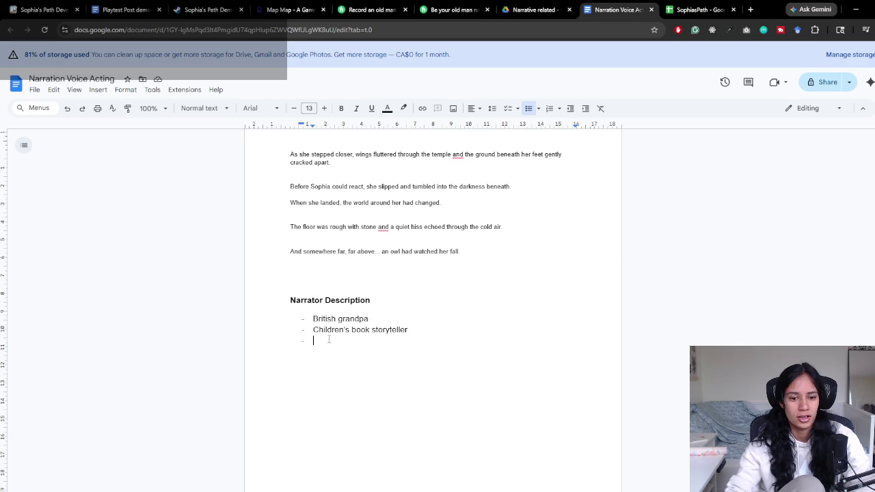
pyautogui.click(351, 329)
pyautogui.click(403, 322)
pyautogui.click(390, 342)
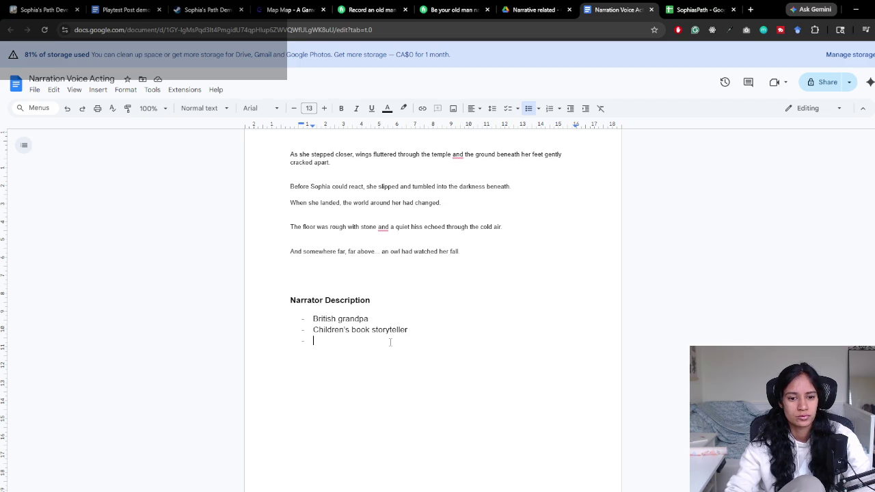
pyautogui.write('calm')
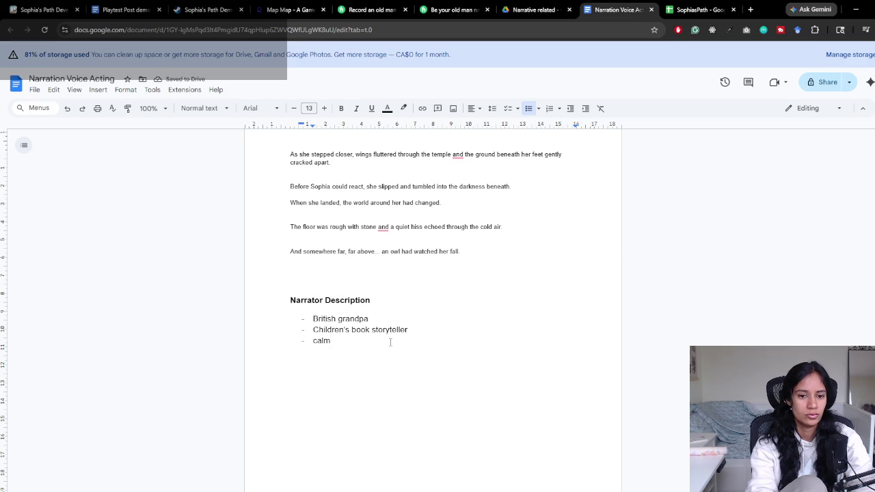
pyautogui.click(390, 342)
pyautogui.press('BackSpace')
pyautogui.press('BackSpace')
pyautogui.press('BackSpace')
pyautogui.write('Sense a ')
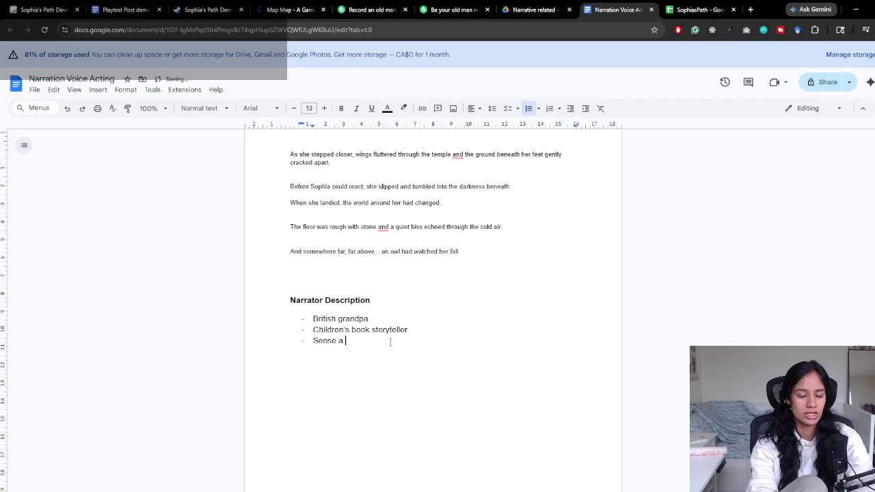
pyautogui.write('of')
pyautogui.press('BackSpace')
pyautogui.press('BackSpace')
pyautogui.press('BackSpace')
pyautogui.write('of calm')
# End the bulleted list and type 'Clips from the game' on a plain line below
pyautogui.press('Return')
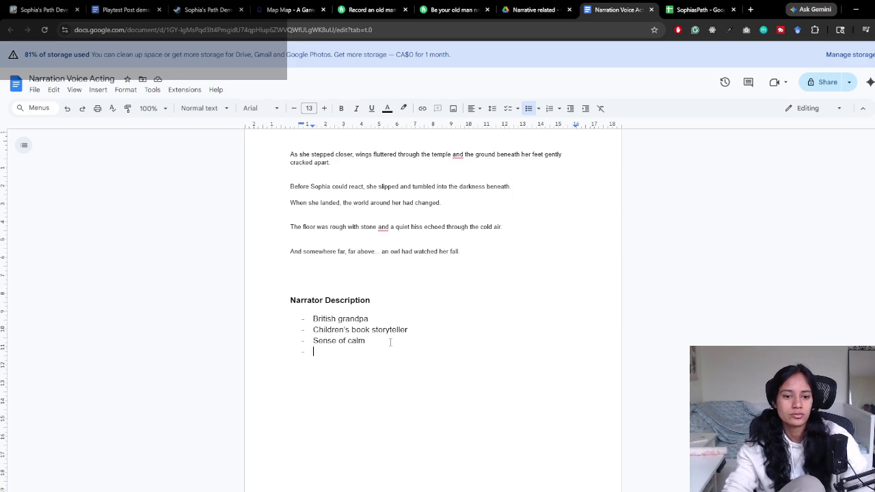
pyautogui.press('BackSpace')
pyautogui.press('BackSpace')
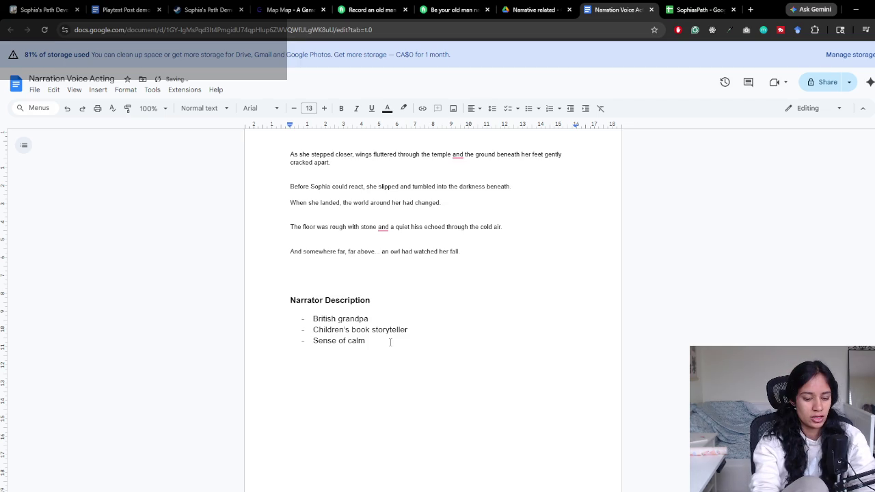
pyautogui.write('Clips from the game')
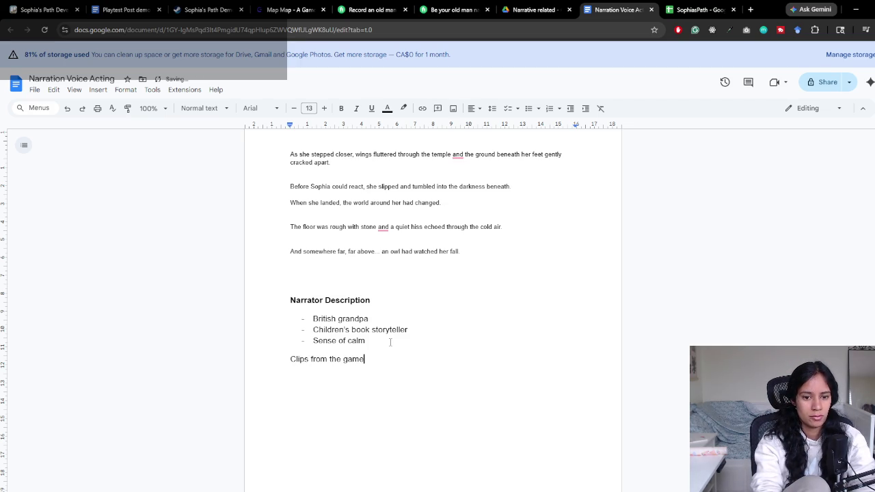
# Make the 'Clips from the game' line bold and drop its trailing colon
pyautogui.press('BackSpace')
pyautogui.hotkey('ctrl', 'shift', 'Left')
pyautogui.hotkey('ctrl', 'shift', 'Left')
pyautogui.hotkey('ctrl', 'shift', 'Left')
pyautogui.hotkey('ctrl', 'shift', 'Left')
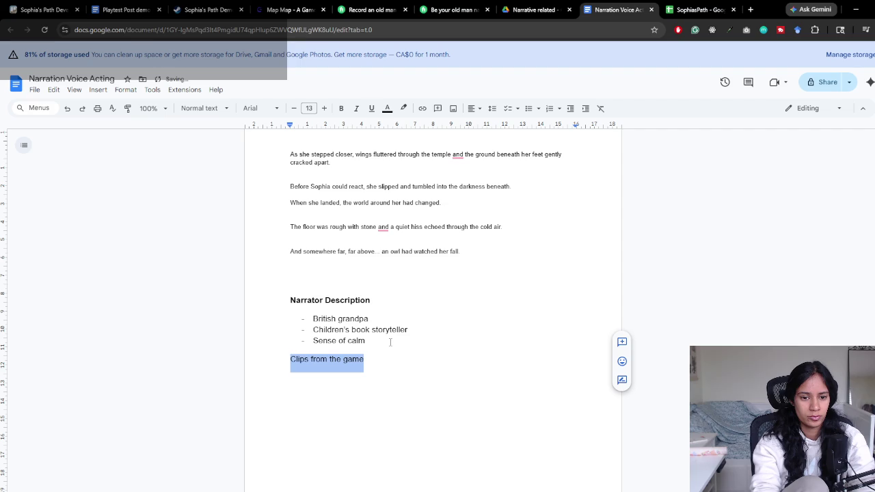
pyautogui.hotkey('ctrl', 'b')
pyautogui.click(369, 304)
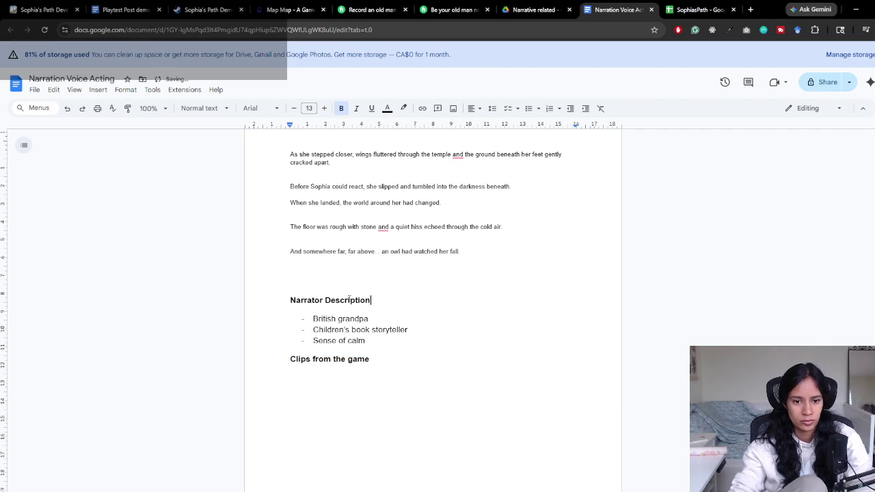
pyautogui.scroll(2, 396, 392)
pyautogui.scroll(-2, 390, 334)
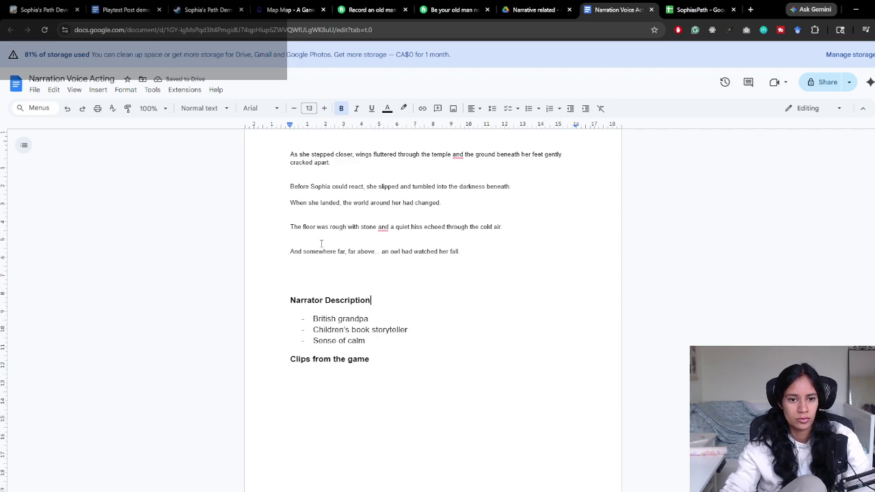
# Paint the narration text's formatting onto the narrator bullets so they match its size
pyautogui.moveTo(315, 251); pyautogui.dragTo(374, 250)
pyautogui.click(127, 108)
pyautogui.moveTo(377, 342)
pyautogui.mouseDown()
pyautogui.moveTo(305, 329)
pyautogui.moveTo(313, 319)
pyautogui.mouseUp()
pyautogui.scroll(10, 415, 347)
pyautogui.scroll(10, 415, 348)
pyautogui.scroll(-3, 383, 294)
pyautogui.scroll(-3, 410, 335)
pyautogui.scroll(-3, 417, 341)
pyautogui.scroll(5, 405, 336)
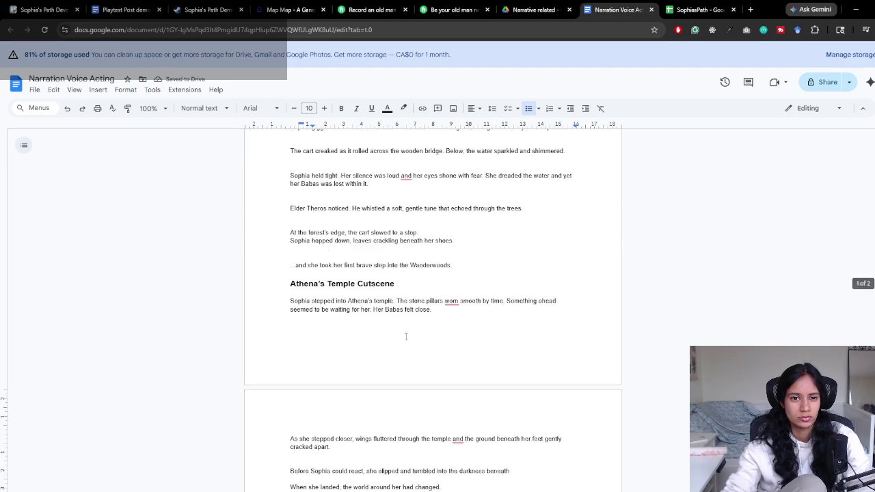
pyautogui.scroll(-2, 406, 335)
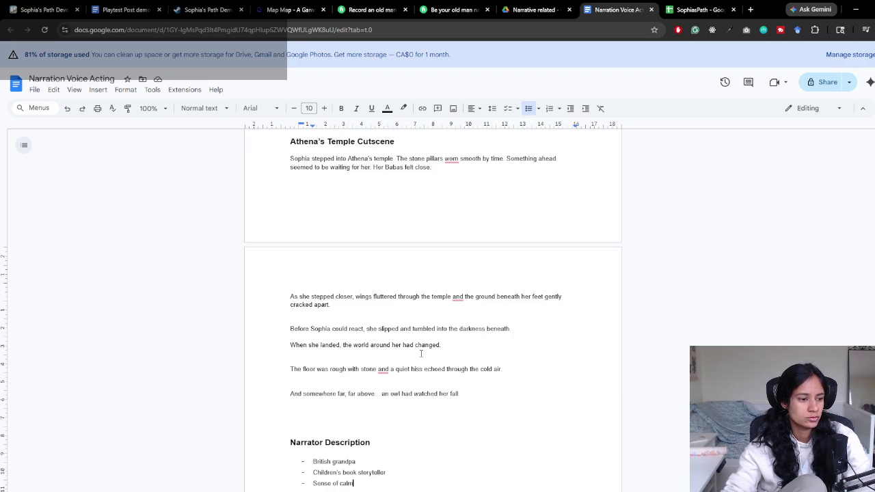
pyautogui.scroll(-3, 419, 354)
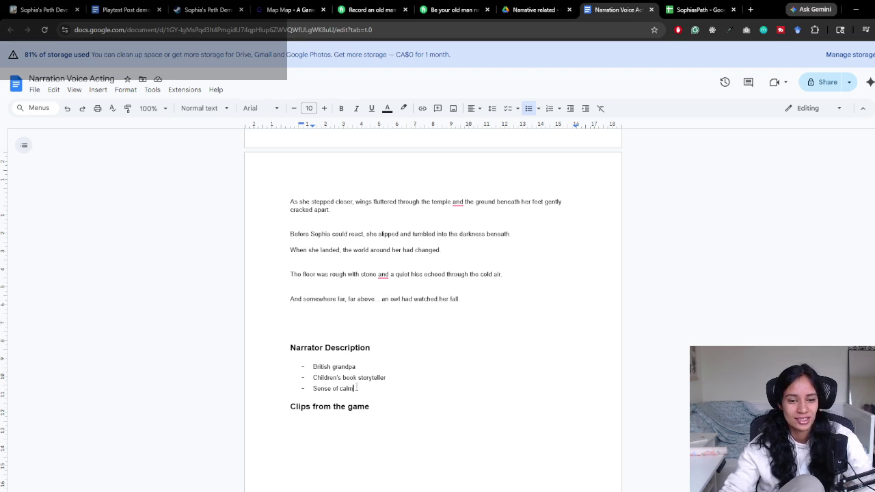
pyautogui.scroll(-2, 331, 352)
# Reword the bold heading to 'Three cutscenes from the game'
pyautogui.click(353, 320)
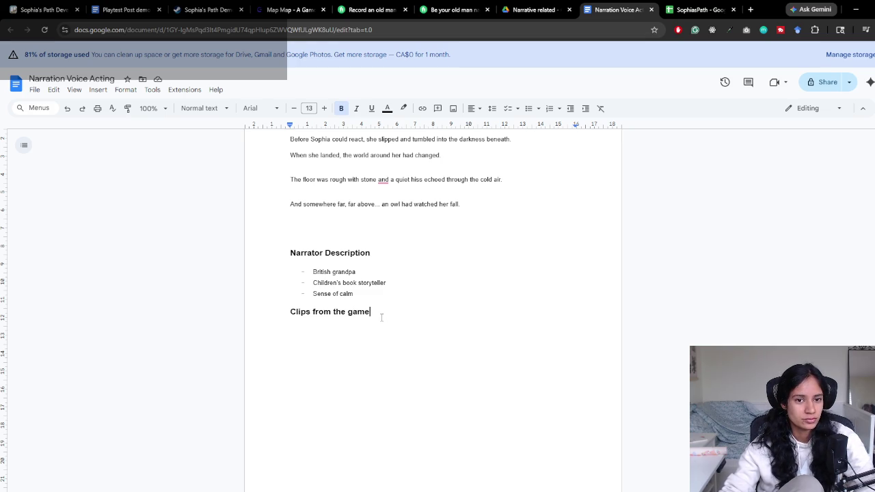
pyautogui.scroll(2, 451, 355)
pyautogui.scroll(-3, 453, 357)
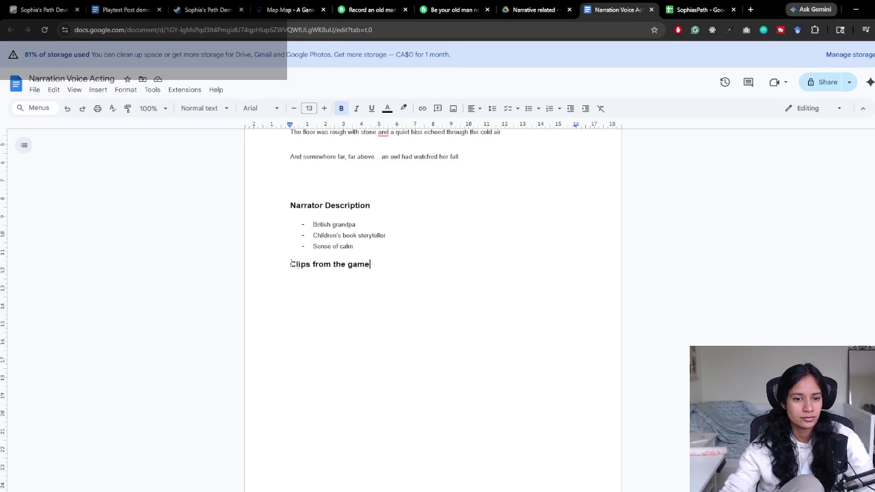
pyautogui.press('BackSpace')
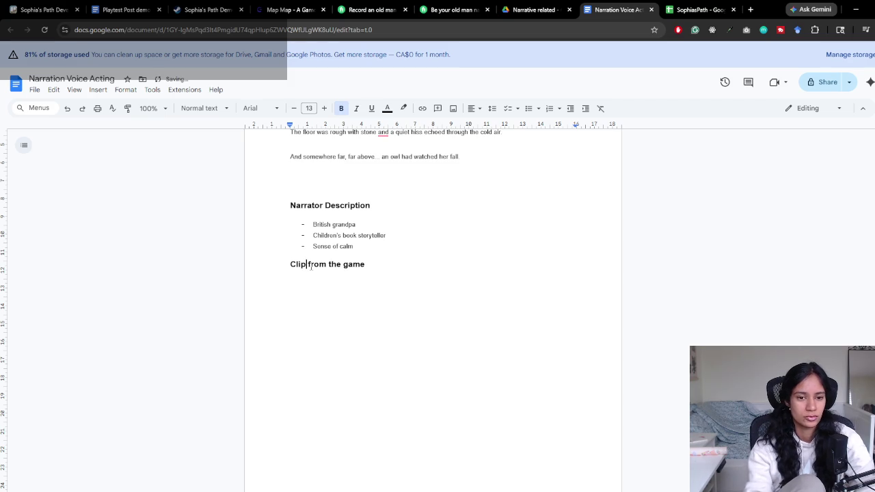
pyautogui.hotkey('ctrl', 'Delete')
pyautogui.write('Three cutscenes')
pyautogui.hotkey('ctrl', 'Right')
pyautogui.hotkey('ctrl', 'Right')
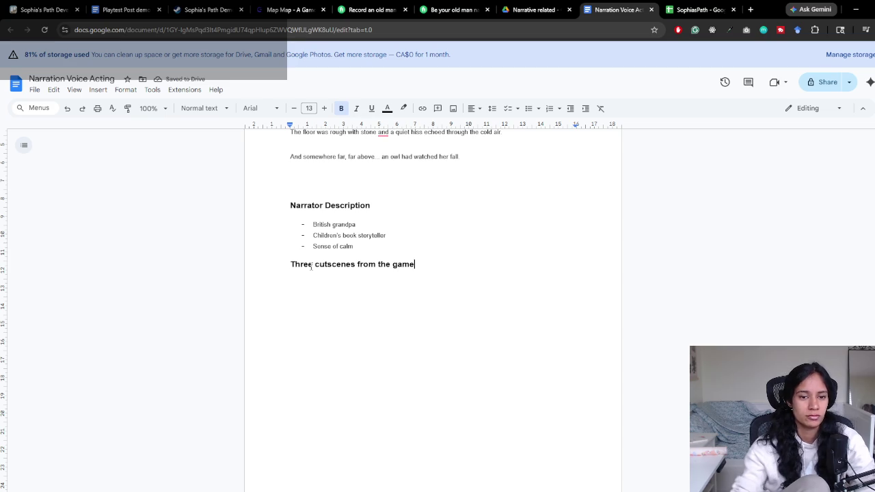
pyautogui.click(323, 216)
pyautogui.click(352, 246)
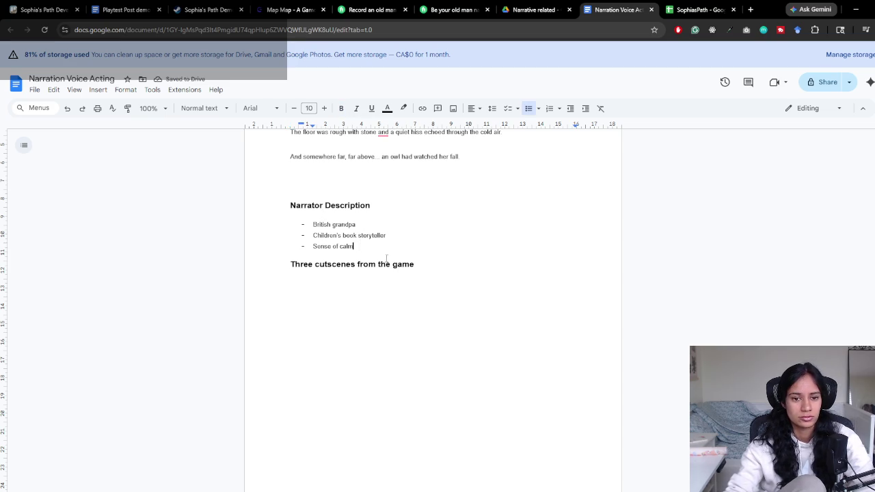
# Cut the narrator and 'Three cutscenes from the game' sections from the document's end
pyautogui.scroll(-3, 466, 289)
pyautogui.scroll(3, 430, 283)
pyautogui.click(427, 280)
pyautogui.press('Return')
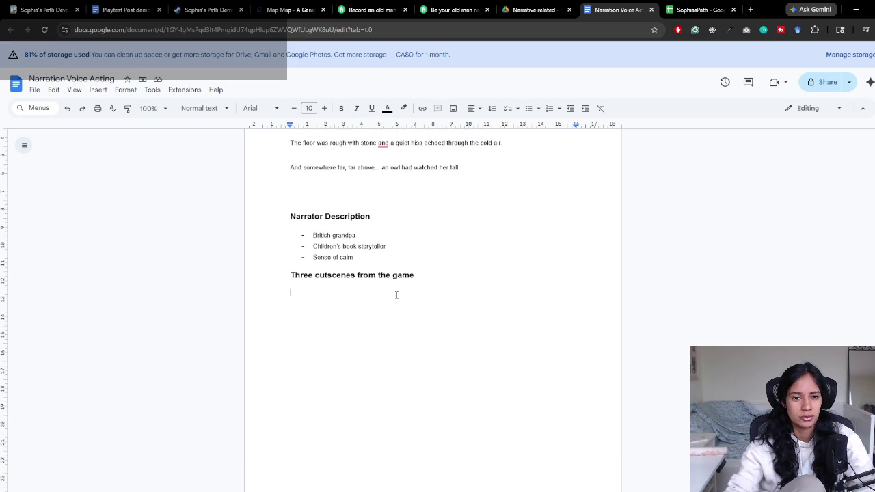
pyautogui.scroll(3, 396, 294)
pyautogui.scroll(-3, 428, 307)
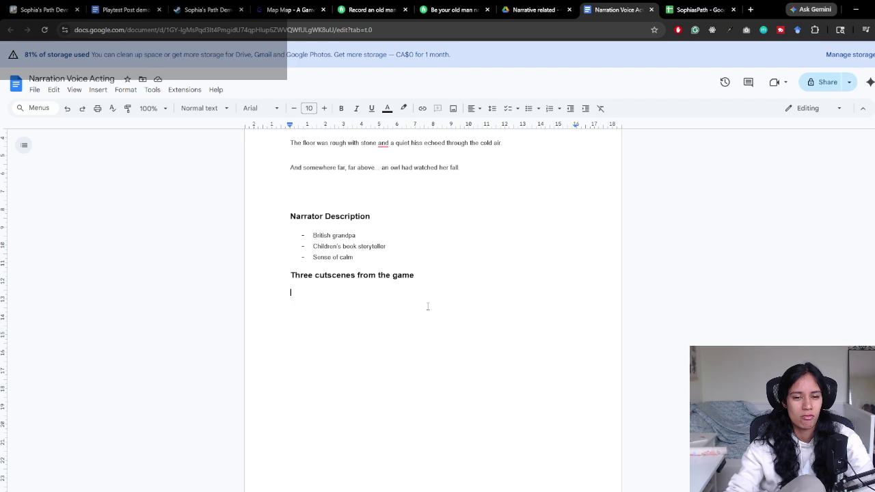
pyautogui.moveTo(420, 277)
pyautogui.mouseDown()
pyautogui.moveTo(262, 226)
pyautogui.moveTo(256, 209)
pyautogui.mouseUp()
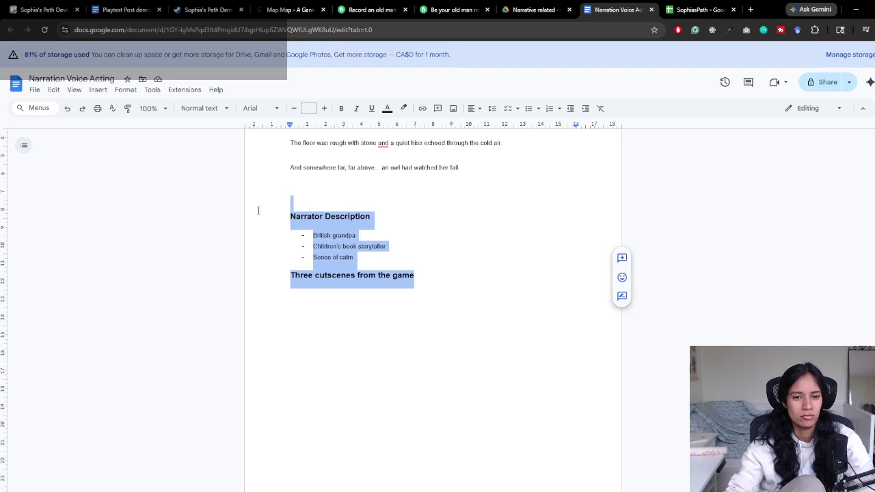
pyautogui.hotkey('ctrl', 'x')
# Paste those sections at the top, above the Intro cutscene heading
pyautogui.scroll(5, 379, 244)
pyautogui.scroll(5, 380, 239)
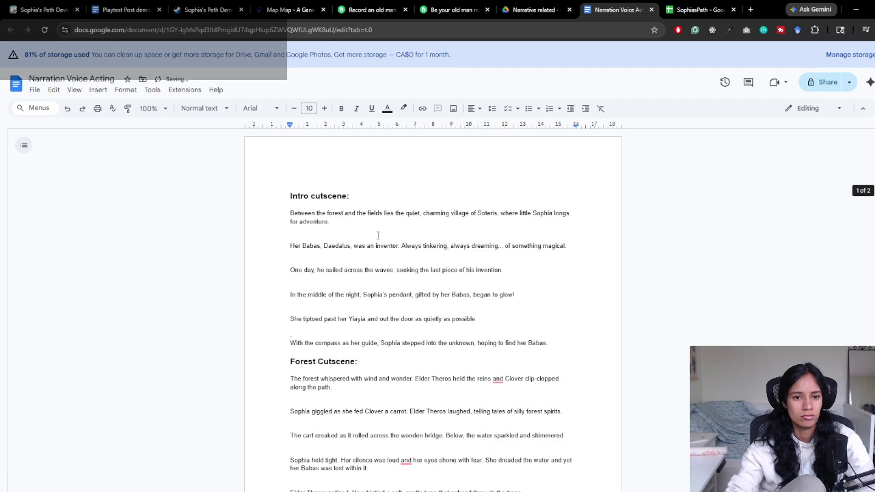
pyautogui.click(290, 196)
pyautogui.press('Return')
pyautogui.hotkey('ctrl', 'v')
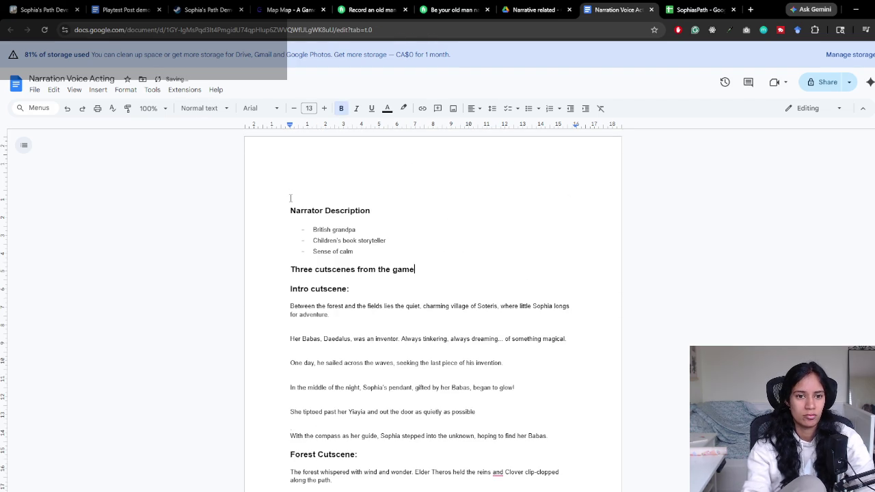
pyautogui.press('Return')
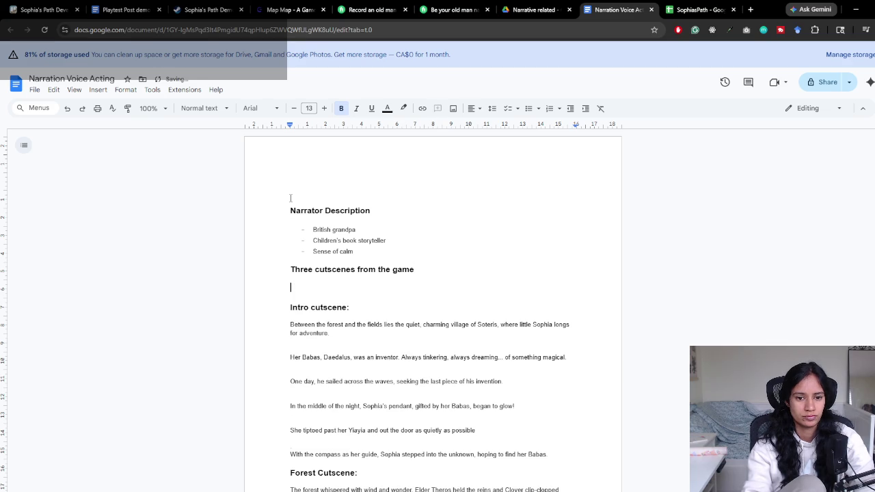
pyautogui.press('Down')
pyautogui.write('1.')
pyautogui.hotkey('ctrl', 'z')
pyautogui.hotkey('ctrl', 'z')
# Delete 'Athena's' from the temple cutscene heading
pyautogui.scroll(-2, 288, 199)
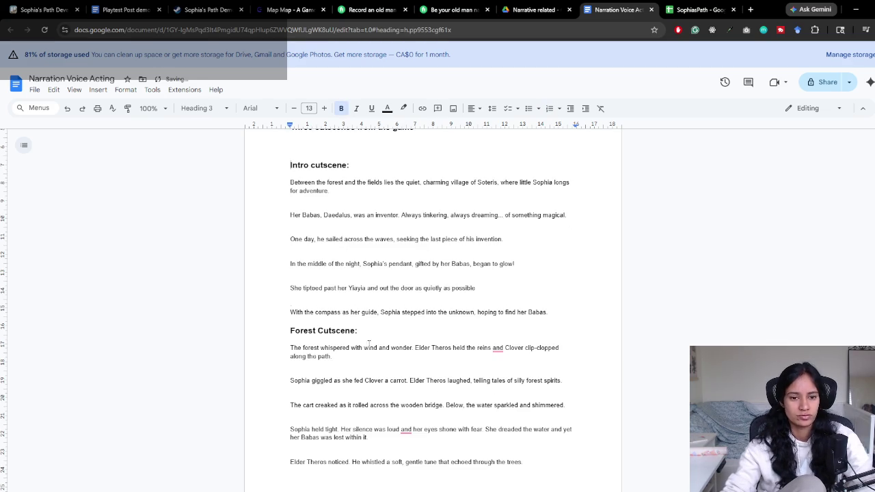
pyautogui.scroll(1, 353, 265)
pyautogui.moveTo(352, 260); pyautogui.dragTo(292, 259)
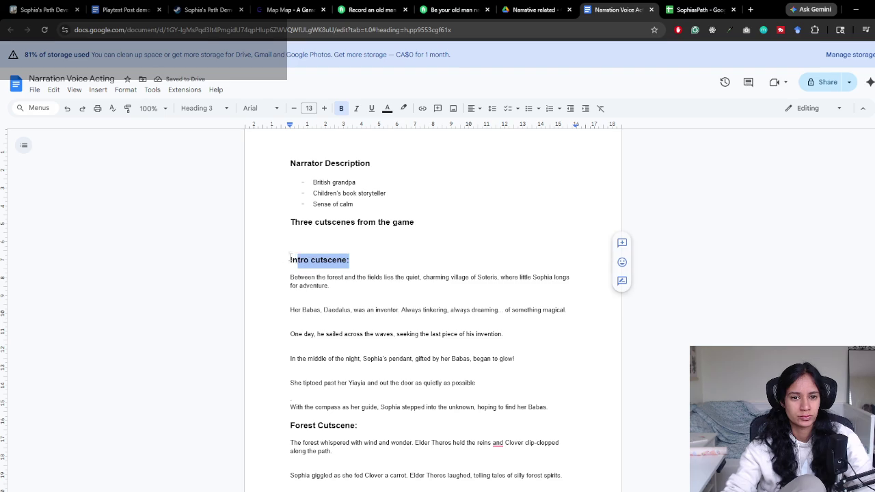
pyautogui.click(416, 260)
pyautogui.press('Up')
pyautogui.press('Up')
pyautogui.click(440, 222)
pyautogui.scroll(-2, 433, 230)
pyautogui.scroll(2, 434, 230)
pyautogui.scroll(-4, 434, 232)
pyautogui.scroll(-3, 434, 235)
pyautogui.scroll(1, 424, 294)
pyautogui.scroll(1, 419, 330)
pyautogui.moveTo(327, 358); pyautogui.dragTo(290, 359)
pyautogui.press('BackSpace')
pyautogui.scroll(5, 389, 342)
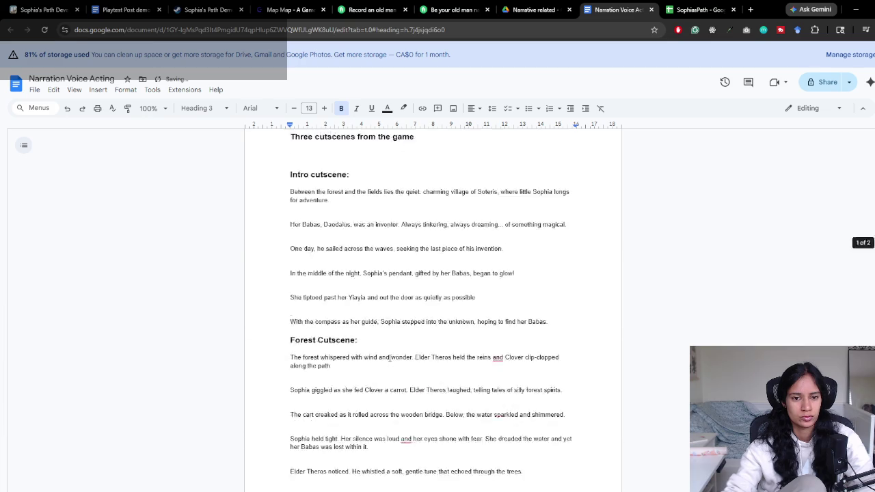
pyautogui.scroll(2, 369, 307)
pyautogui.click(343, 277)
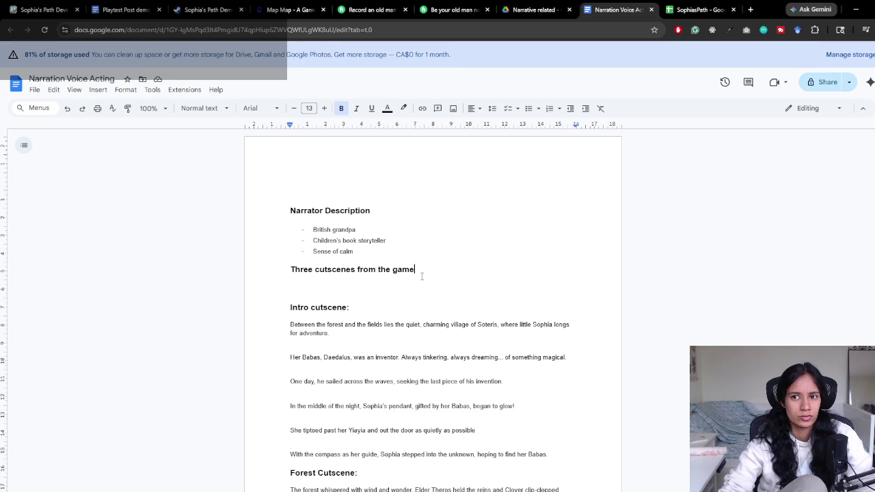
pyautogui.scroll(-2, 420, 280)
# Select the Intro narration, search 'word count' in a new tab and open QuillBot's word counter
pyautogui.moveTo(290, 182)
pyautogui.mouseDown()
pyautogui.moveTo(431, 241)
pyautogui.moveTo(551, 314)
pyautogui.mouseUp()
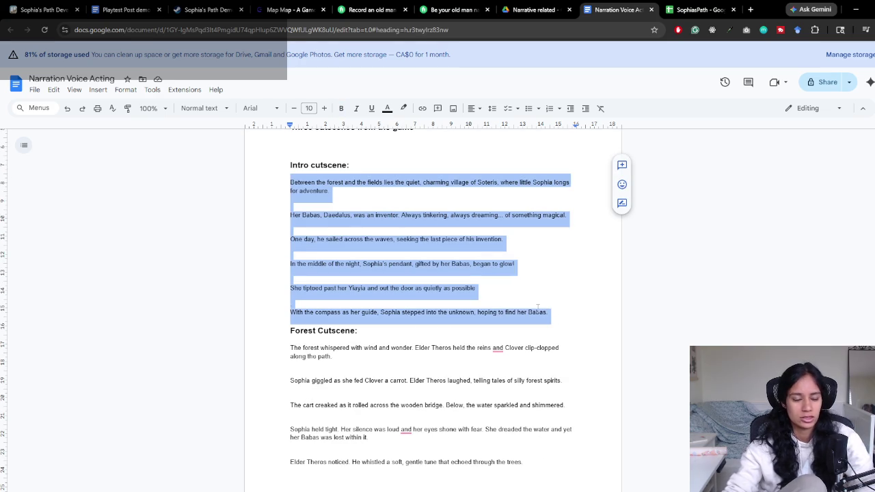
pyautogui.hotkey('ctrl', 't')
pyautogui.write('word count')
pyautogui.press('Return')
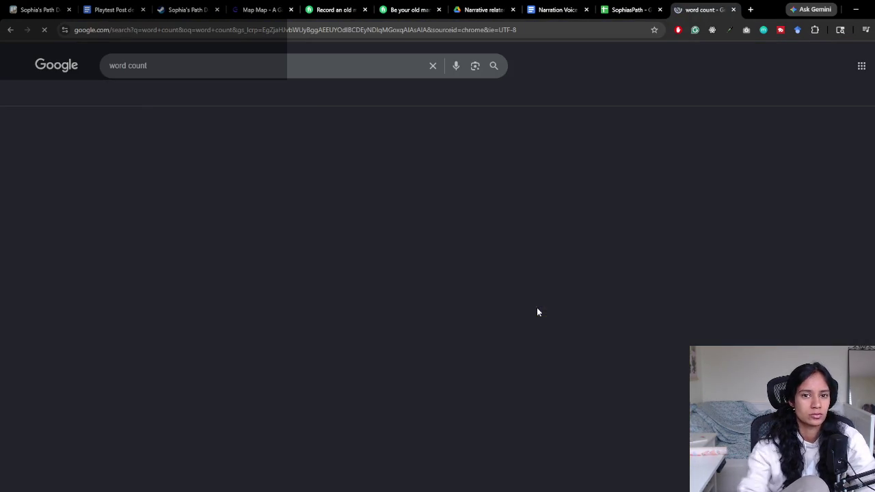
pyautogui.click(138, 183)
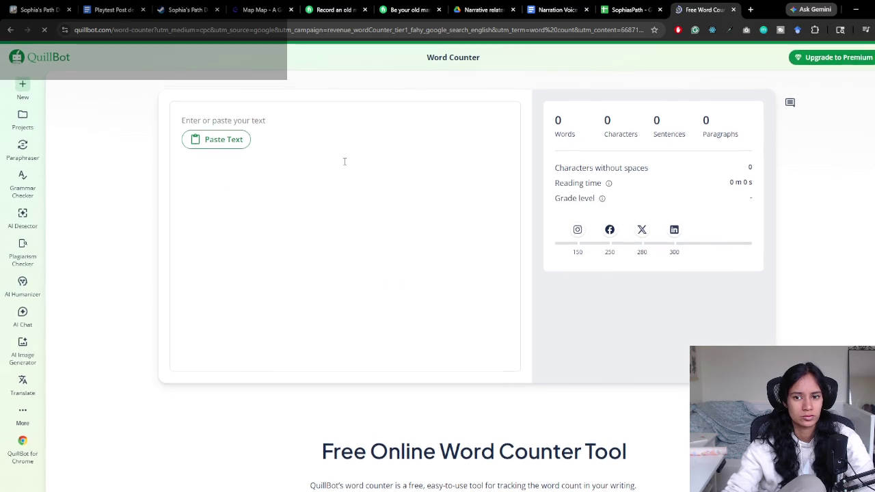
# Paste the Intro narration into QuillBot and tidy it to six paragraphs, totalling 90 words
pyautogui.click(258, 130)
pyautogui.hotkey('ctrl', 'v')
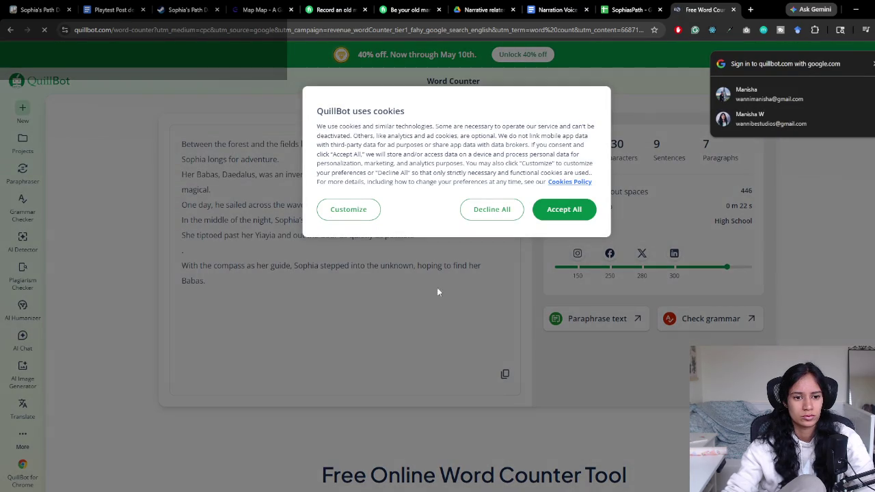
pyautogui.click(481, 210)
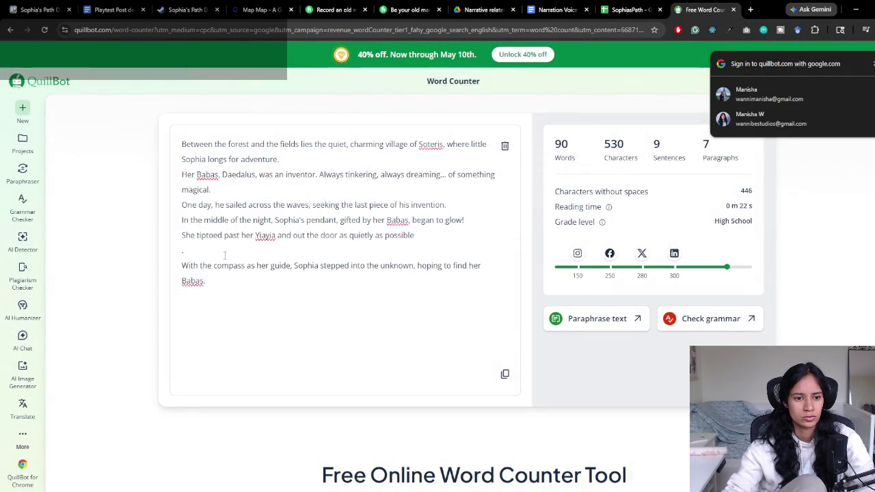
pyautogui.press('BackSpace')
pyautogui.write('.')
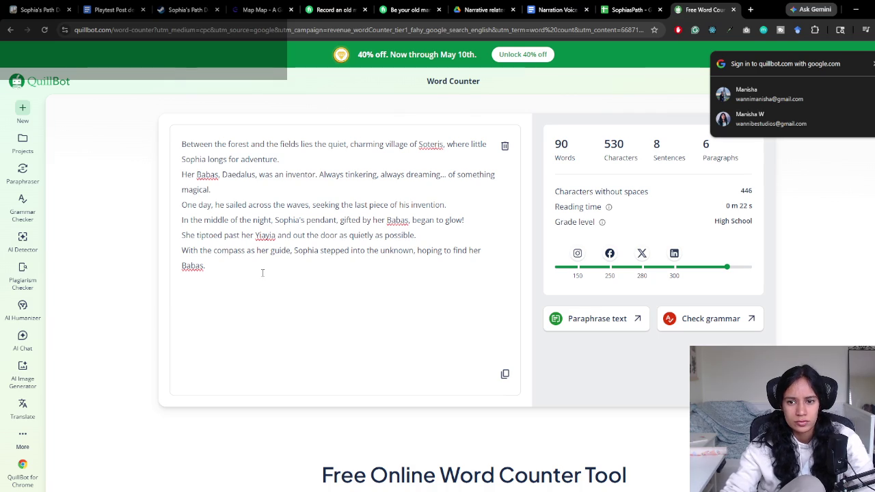
pyautogui.doubleClick(565, 144)
pyautogui.click(585, 173)
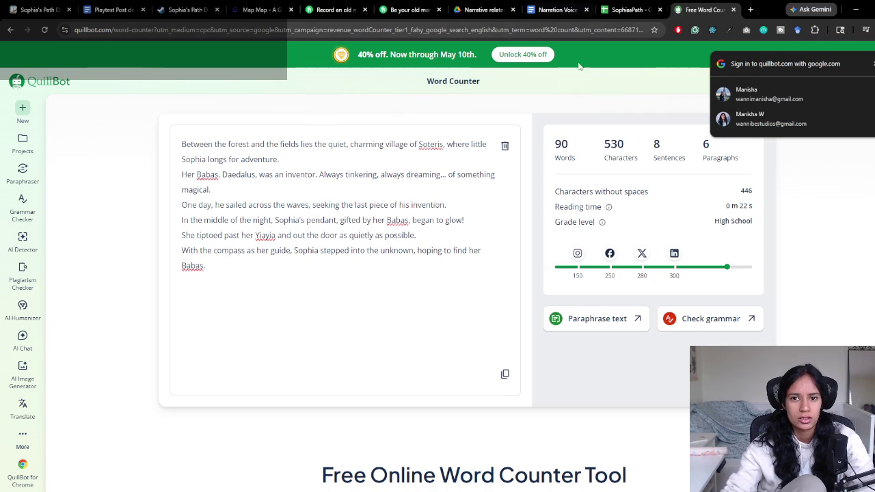
# Back in the script, select the Forest cutscene narration
pyautogui.click(557, 9)
pyautogui.scroll(-1, 295, 257)
pyautogui.moveTo(295, 258); pyautogui.dragTo(524, 369)
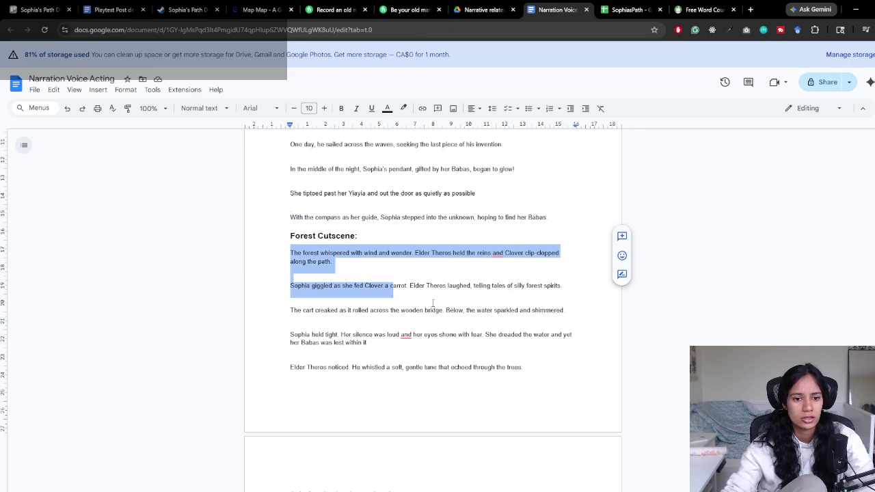
# Count the Forest cutscene narration in QuillBot: 118 words
pyautogui.scroll(-2, 503, 333)
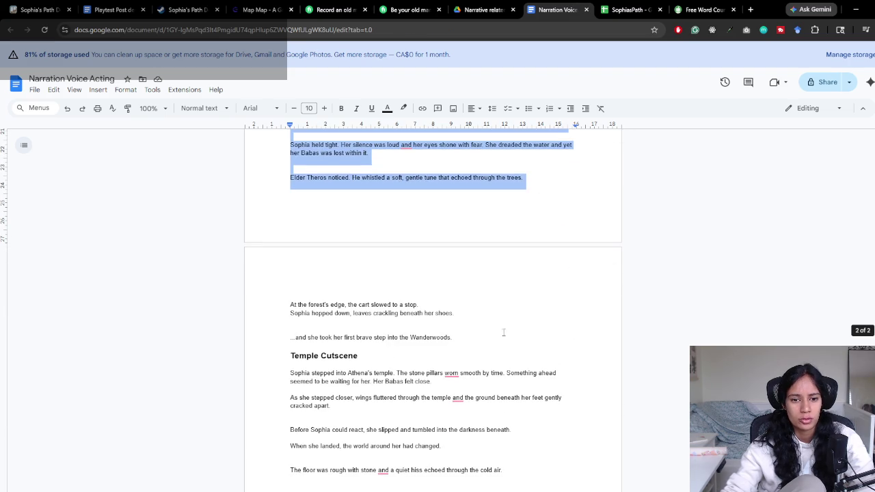
pyautogui.keyDown('shift'); pyautogui.click(451, 335); pyautogui.keyUp('shift')
pyautogui.click(704, 9)
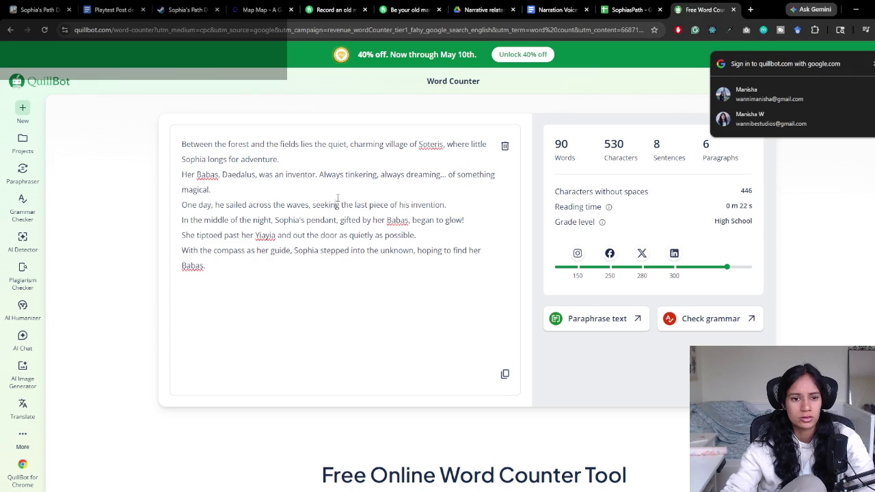
pyautogui.hotkey('ctrl', 'a')
pyautogui.hotkey('ctrl', 'v')
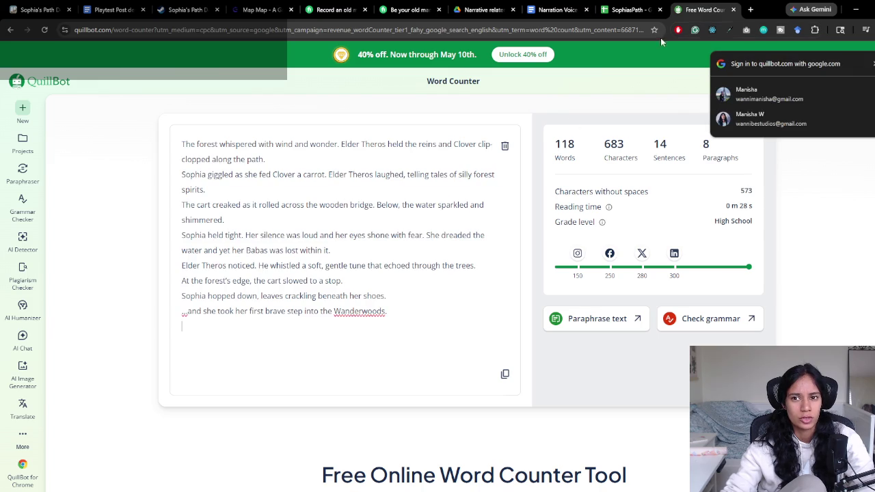
pyautogui.click(621, 8)
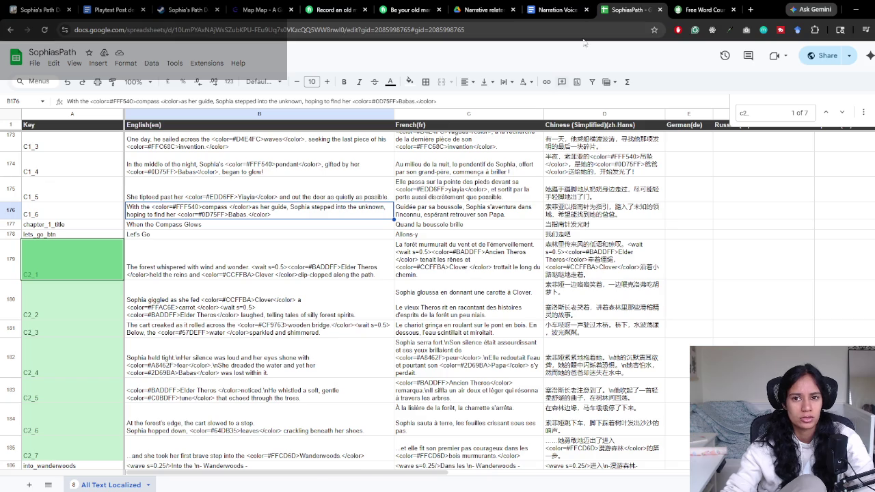
# Count the Temple Cutscene narration in QuillBot: 89 words
pyautogui.click(557, 10)
pyautogui.scroll(-5, 225, 382)
pyautogui.moveTo(290, 182)
pyautogui.mouseDown()
pyautogui.moveTo(476, 223)
pyautogui.moveTo(503, 303)
pyautogui.mouseUp()
pyautogui.click(628, 9)
pyautogui.click(704, 10)
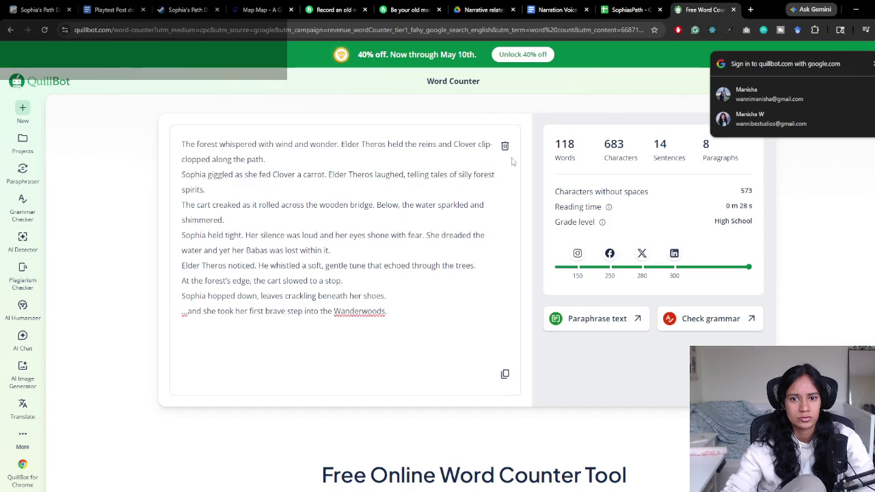
pyautogui.hotkey('ctrl', 'a')
pyautogui.hotkey('ctrl', 'v')
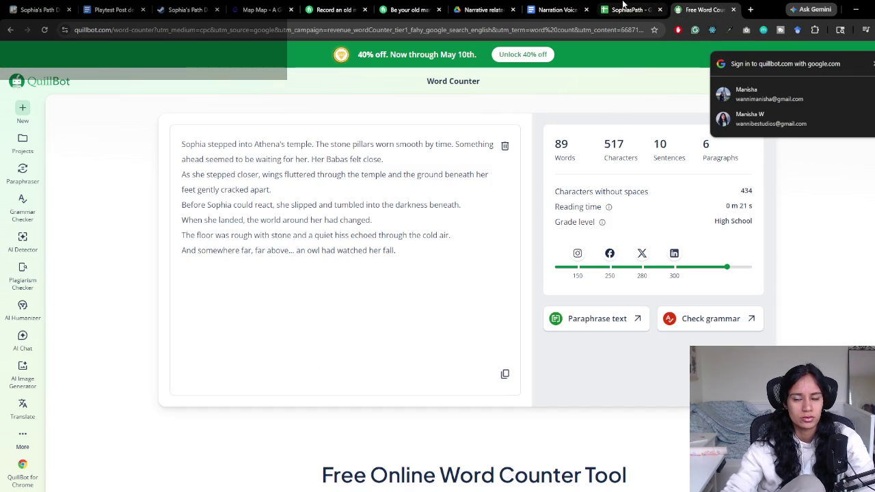
pyautogui.click(617, 10)
# In the script, move to the empty line after the Temple narration
pyautogui.click(557, 10)
pyautogui.scroll(1, 340, 242)
pyautogui.scroll(15, 339, 242)
pyautogui.scroll(1, 339, 242)
pyautogui.click(369, 305)
pyautogui.click(378, 269)
pyautogui.click(428, 259)
pyautogui.scroll(-1, 428, 258)
pyautogui.scroll(-4, 410, 287)
pyautogui.scroll(-3, 404, 298)
pyautogui.scroll(-2, 405, 309)
pyautogui.click(406, 309)
# Type the bold heading 'Mid Game Dialogue: (im still deciding if i want this)' and start a new line
pyautogui.hotkey('ctrl', 'alt', 'v')
pyautogui.write('Mid Gam')
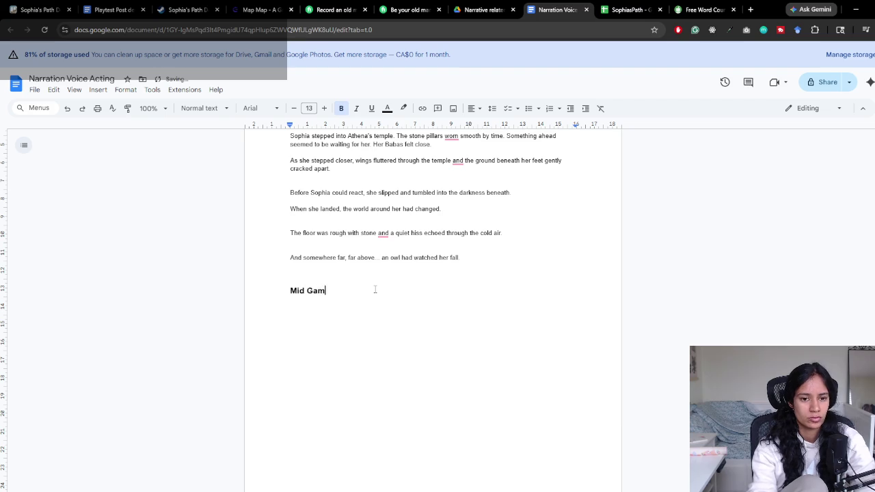
pyautogui.write('e Dial')
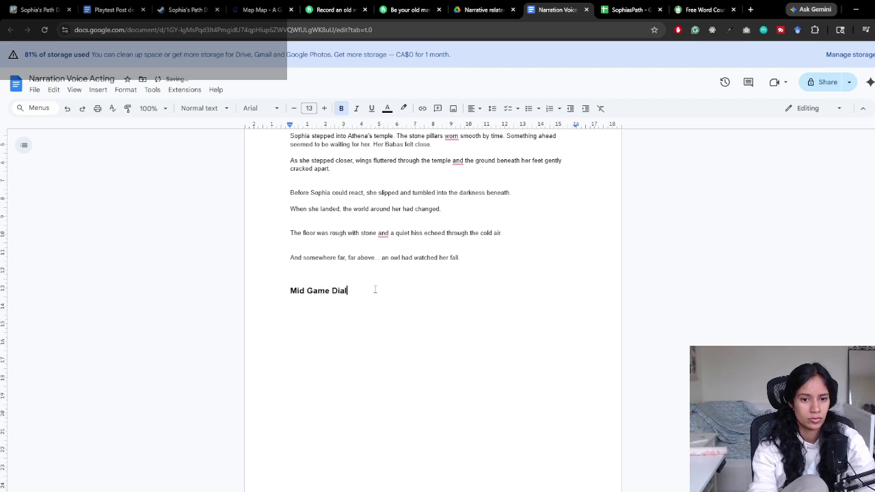
pyautogui.write('ogue:')
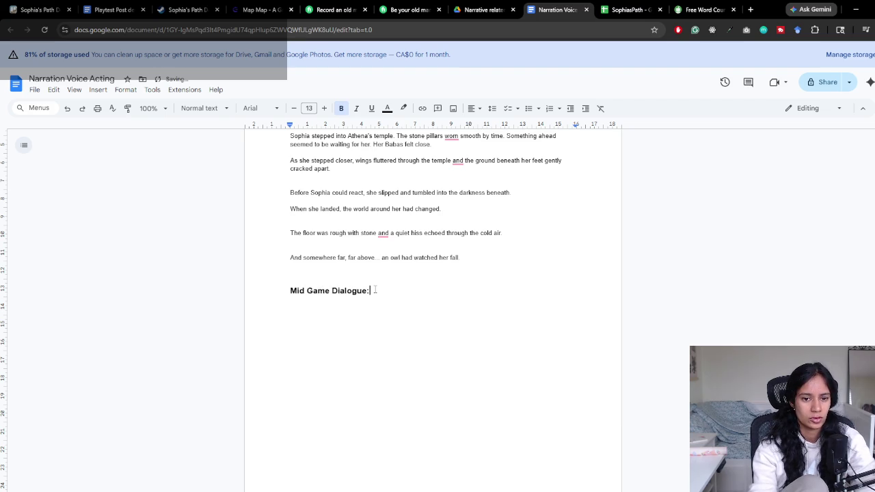
pyautogui.write(' (im still deciding if i want')
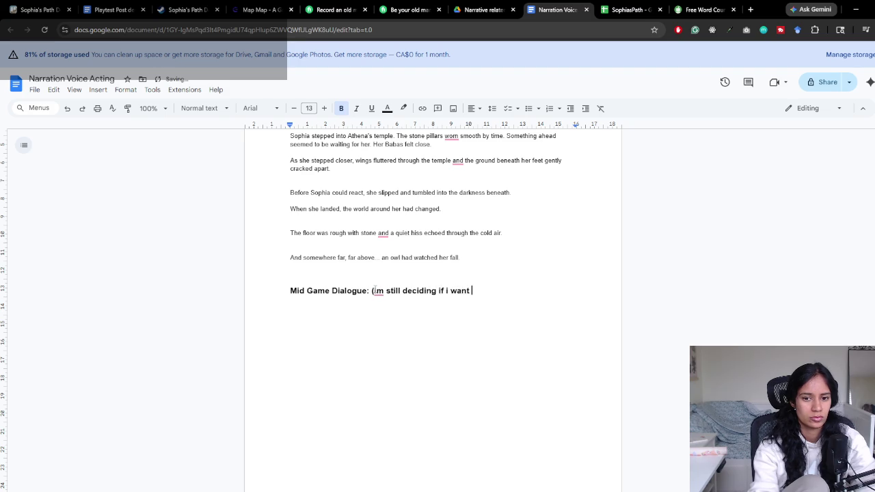
pyautogui.write(')')
pyautogui.press('Return')
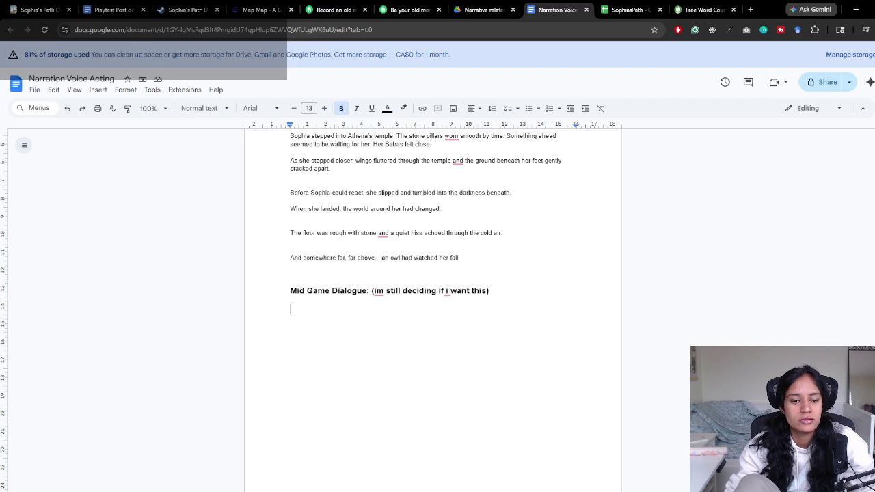
pyautogui.hotkey('alt', 'Tab')
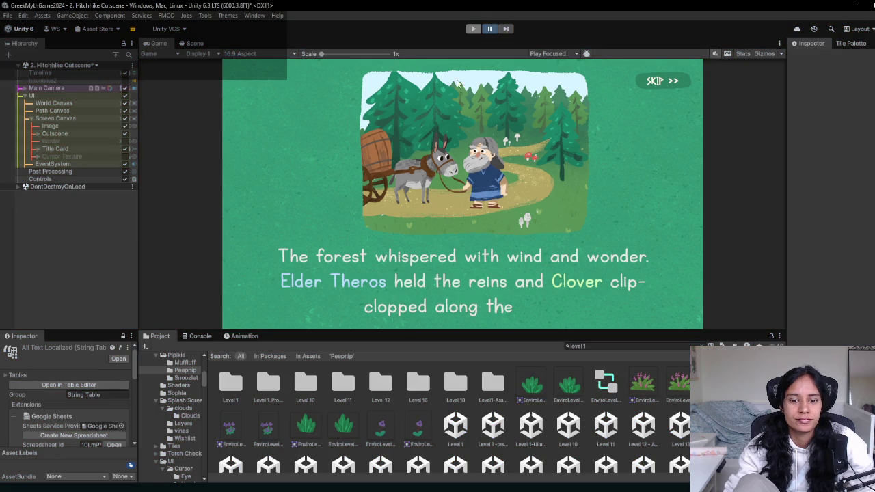
# Load the 3. Temple Cutscene scene from the Hierarchy scene list, answering the unsaved-changes prompt
pyautogui.click(69, 67)
pyautogui.scroll(-3, 75, 190)
pyautogui.scroll(-2, 66, 164)
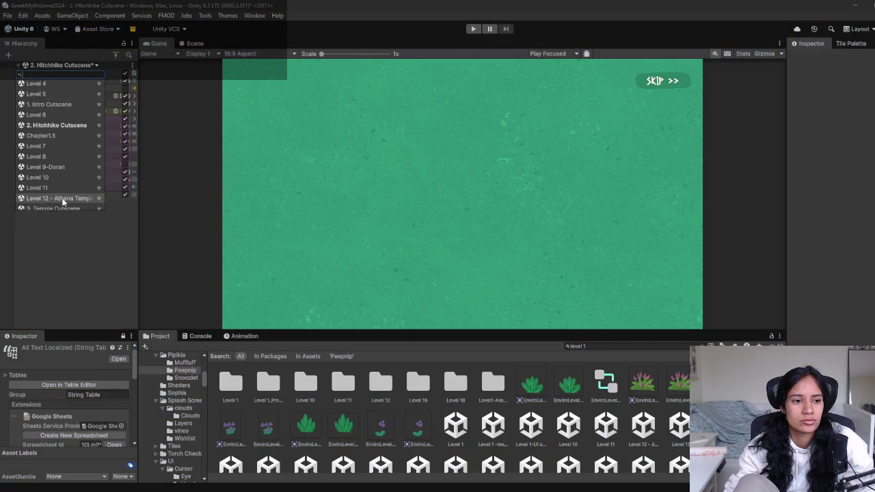
pyautogui.scroll(-2, 62, 200)
pyautogui.click(60, 180)
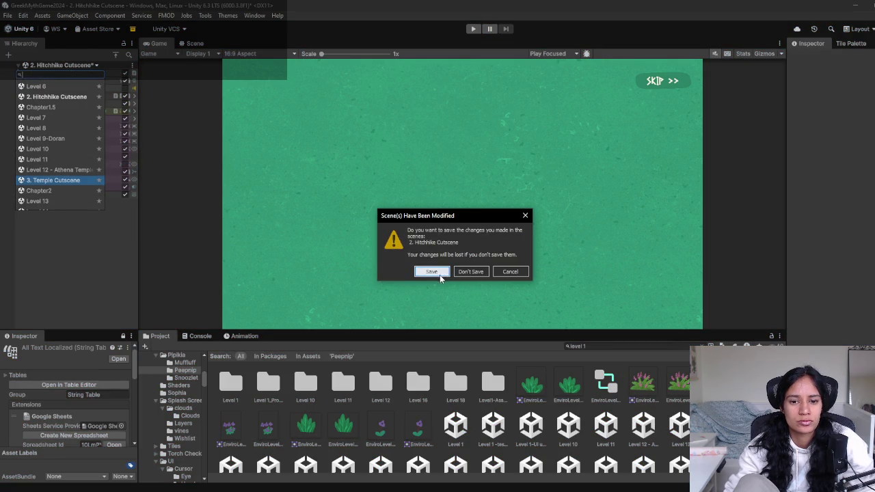
pyautogui.click(471, 272)
# Play the Temple Cutscene with Screen Canvas expanded, pausing at the 'When she landed' screen
pyautogui.click(477, 30)
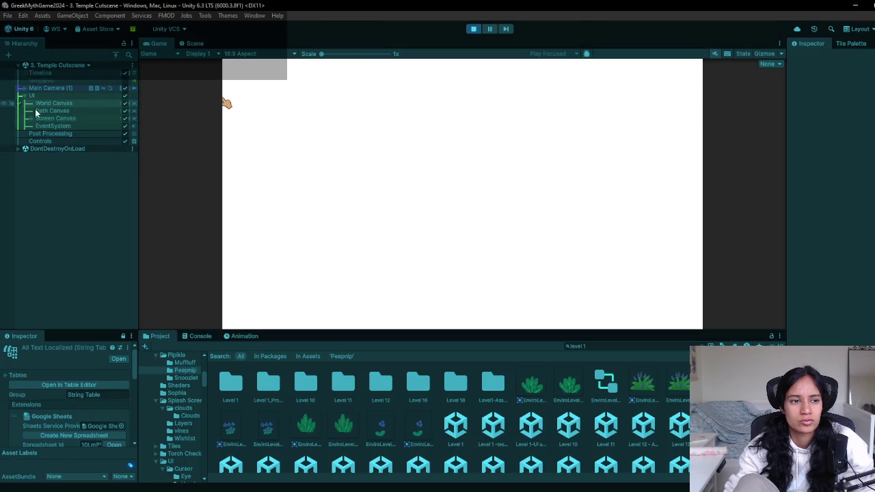
pyautogui.click(31, 118)
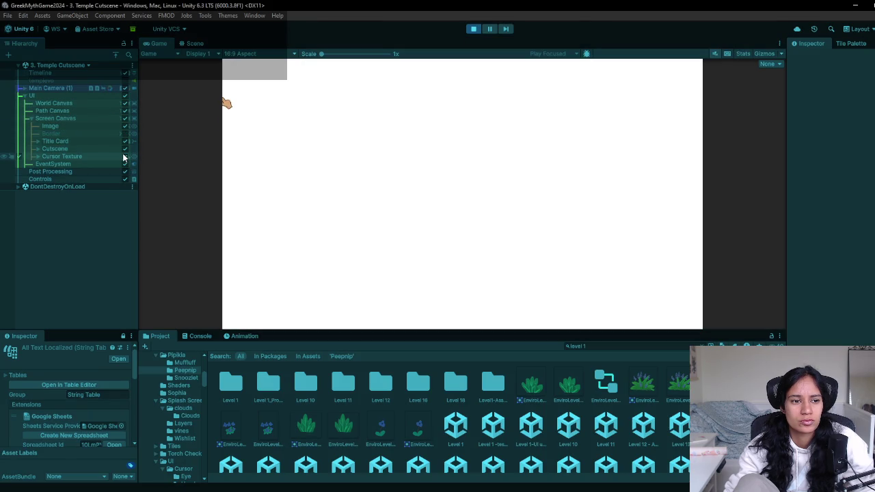
pyautogui.hotkey('alt', 'Tab')
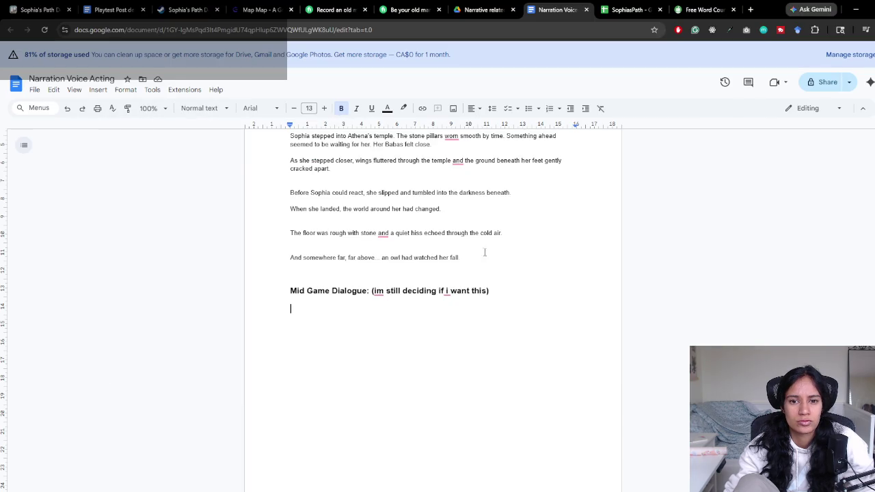
pyautogui.scroll(2, 361, 276)
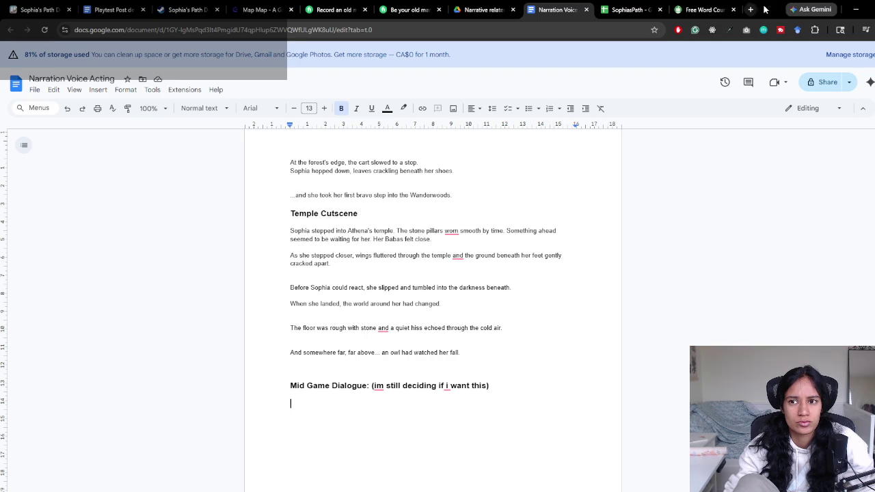
pyautogui.hotkey('alt', 'Tab')
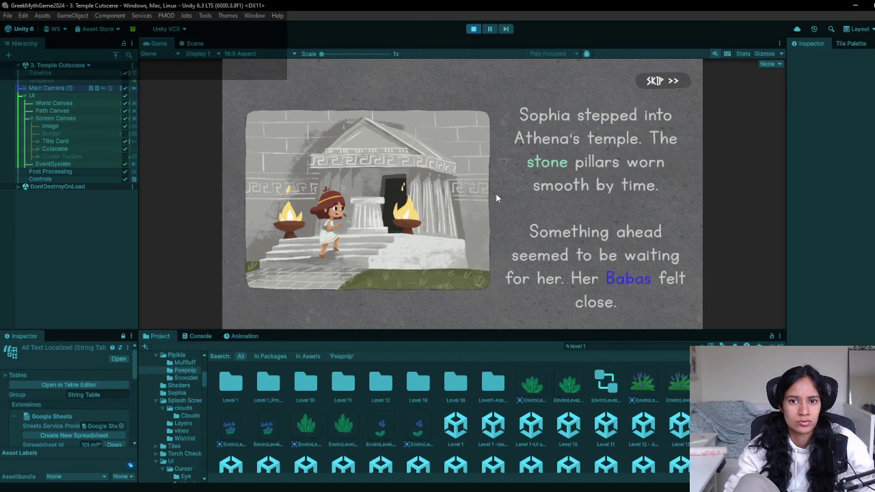
pyautogui.click(491, 29)
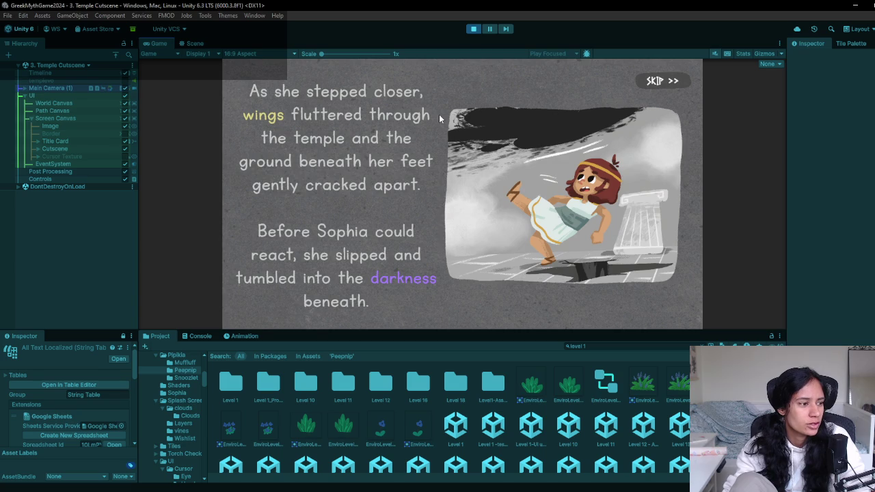
# Pause and resume the cutscene to compare lines, then stop it and maximize the script
pyautogui.click(490, 28)
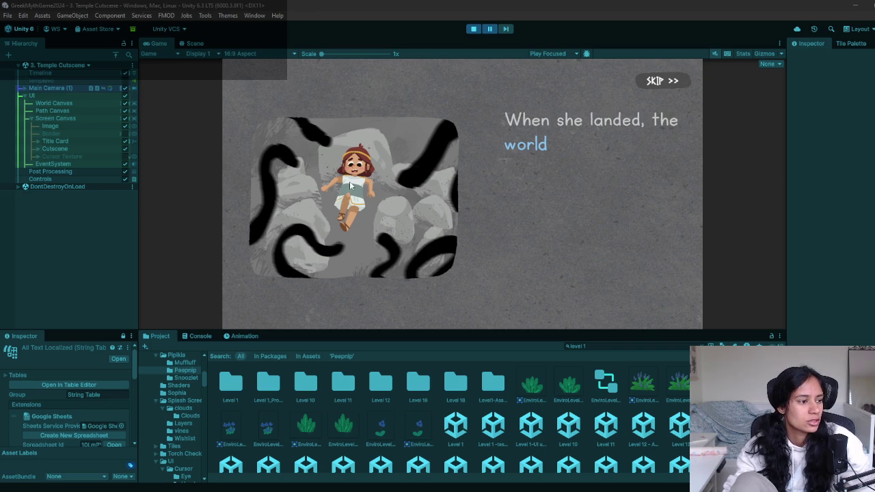
pyautogui.click(489, 30)
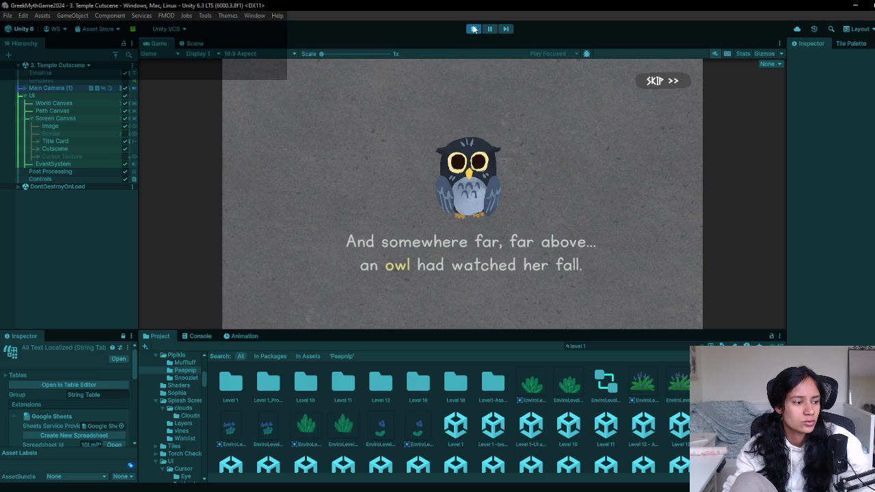
pyautogui.click(473, 30)
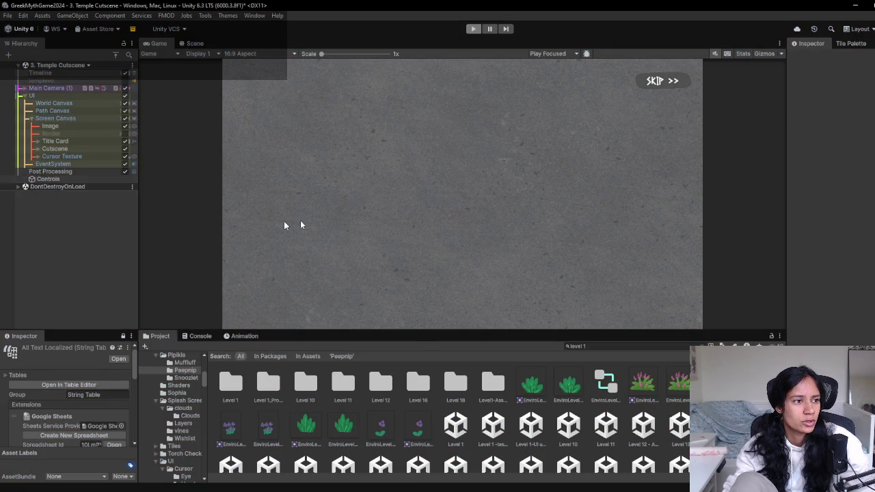
pyautogui.hotkey('alt', 'Tab')
pyautogui.click(391, 147)
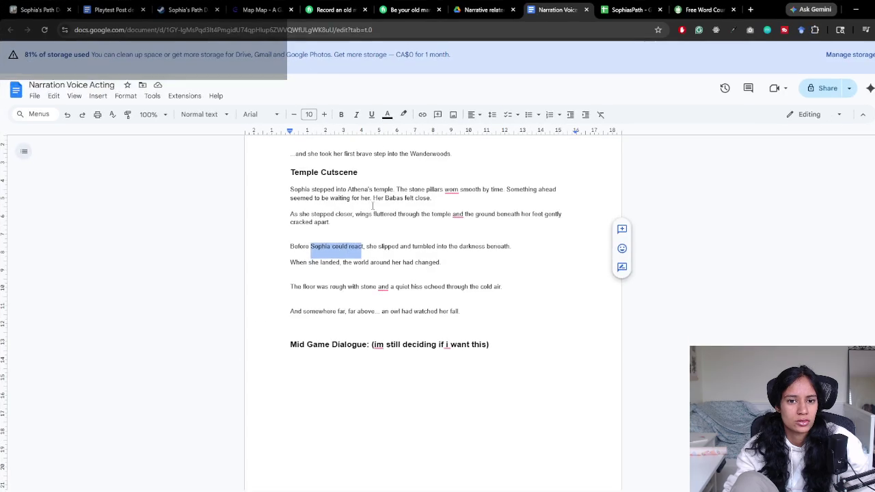
# Change 'Sophia could react' to 'she knew it' and 'quiet' to 'sinister' in the temple lines
pyautogui.click(362, 240)
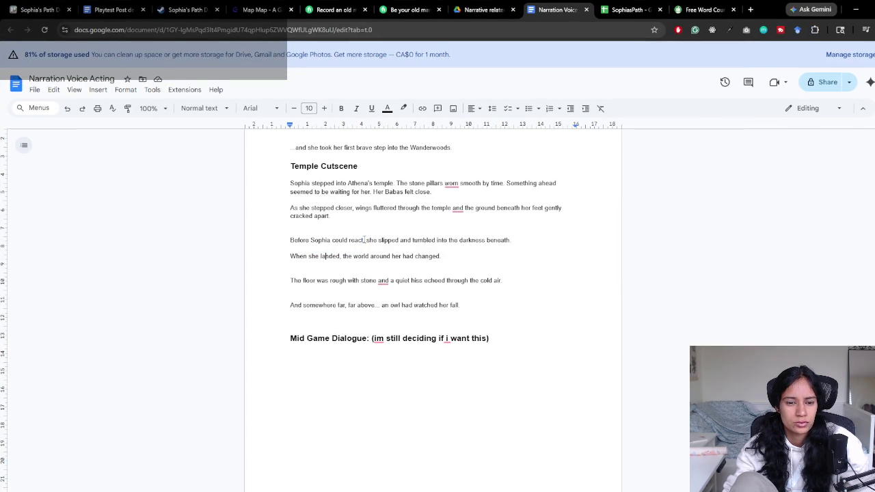
pyautogui.moveTo(363, 240); pyautogui.dragTo(310, 240)
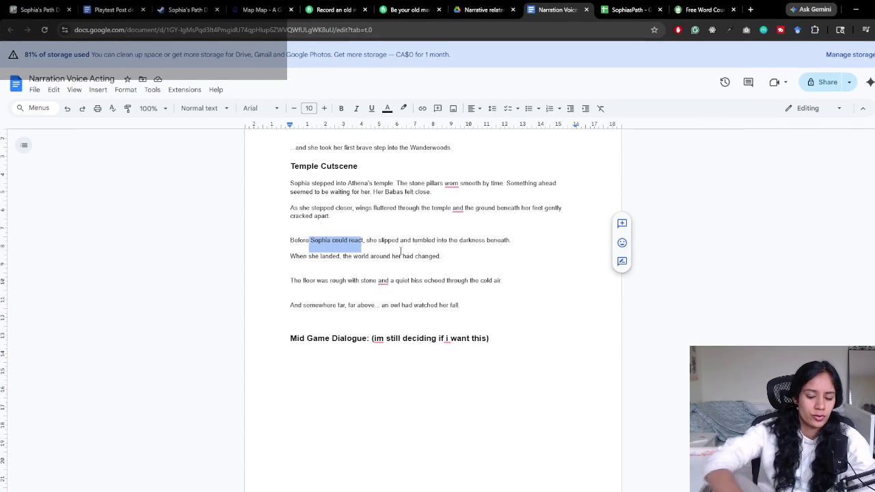
pyautogui.write('she knew it')
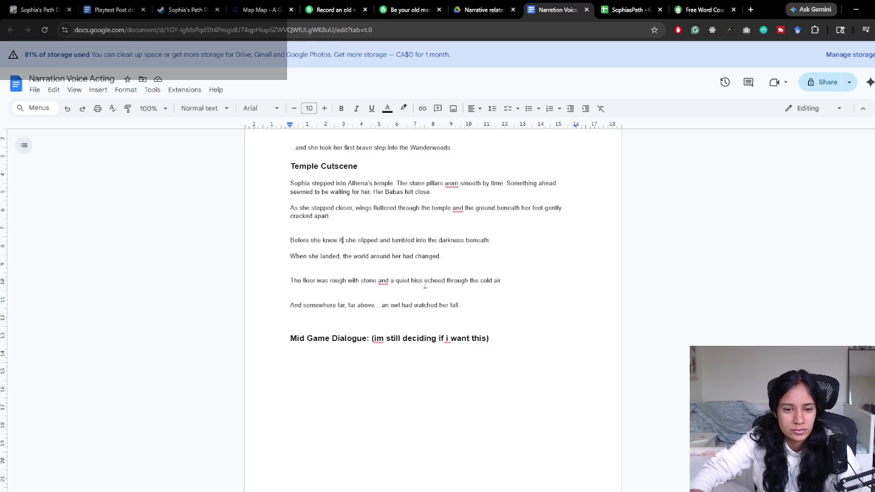
pyautogui.doubleClick(401, 280)
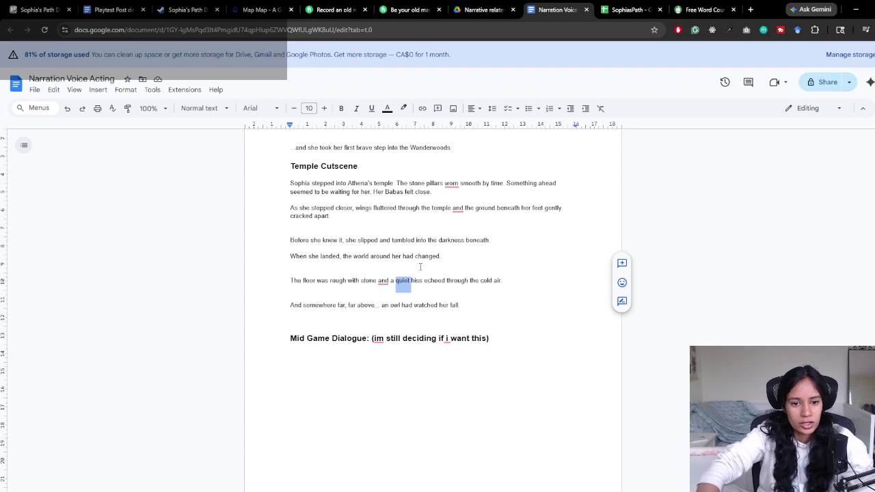
pyautogui.press('BackSpace')
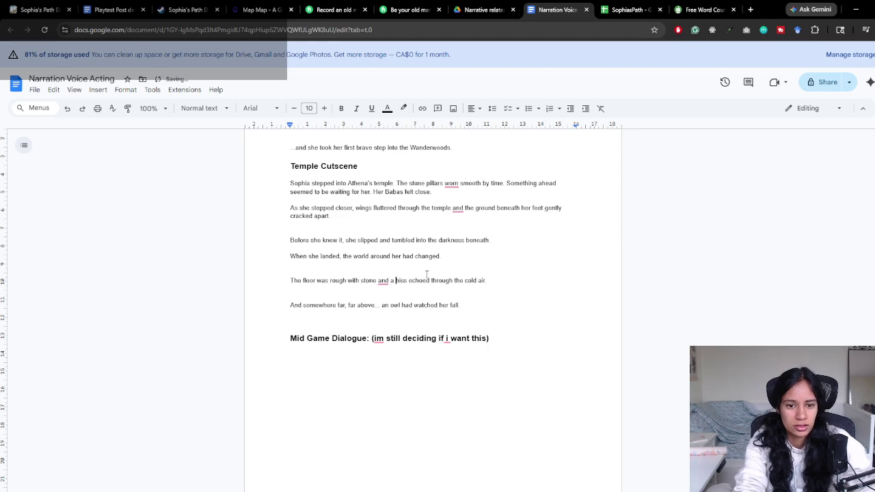
pyautogui.write('sinister')
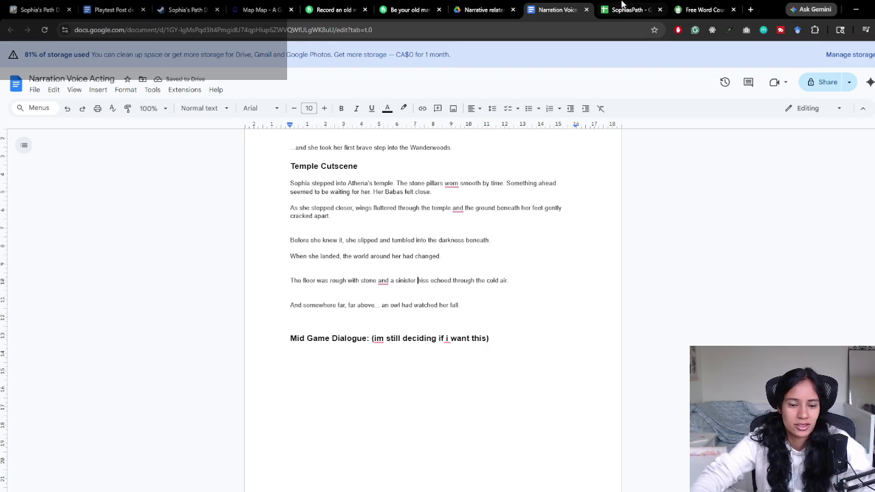
pyautogui.doubleClick(351, 243)
# Replace the second 'she' with 'Sophia' in the fall line and replay the Temple Cutscene in Unity
pyautogui.write('Sophia')
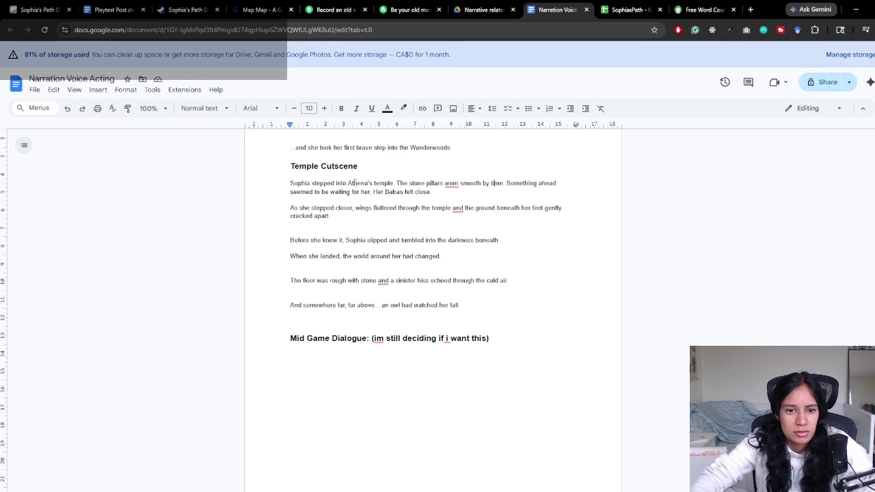
pyautogui.moveTo(373, 183); pyautogui.dragTo(430, 192)
pyautogui.click(430, 192)
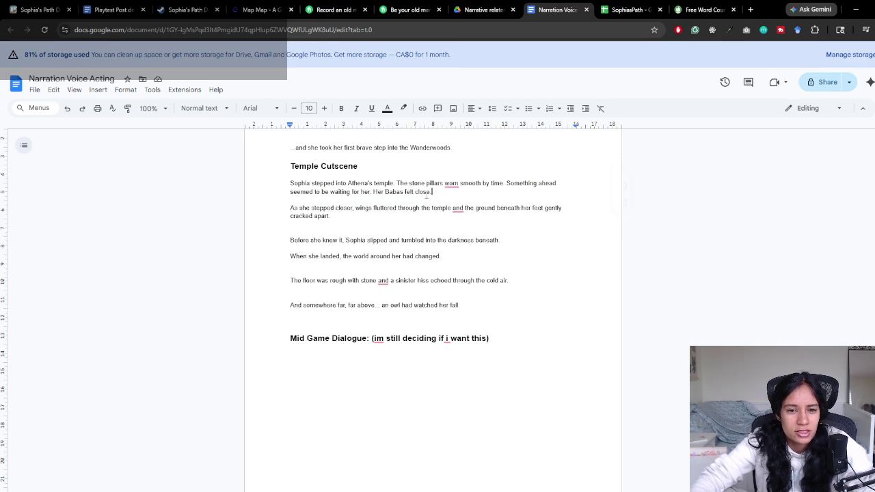
pyautogui.doubleClick(292, 209)
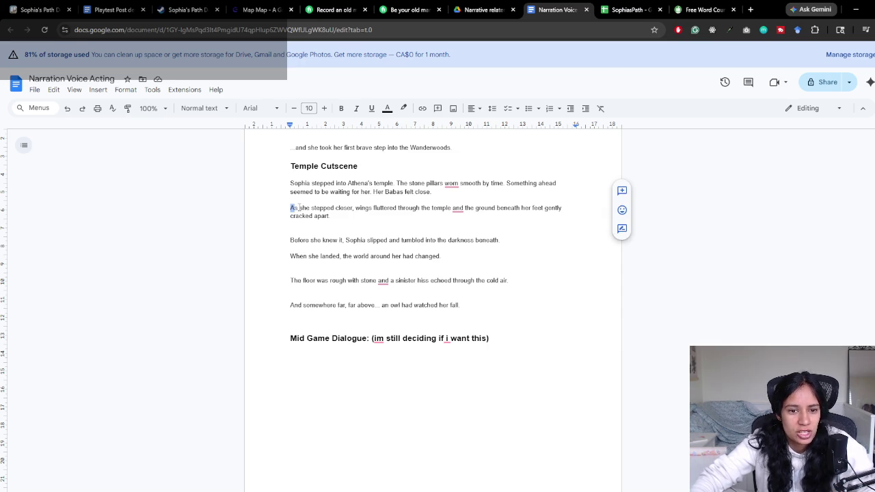
pyautogui.click(337, 227)
pyautogui.press('Down')
pyautogui.press('Up')
pyautogui.press('Up')
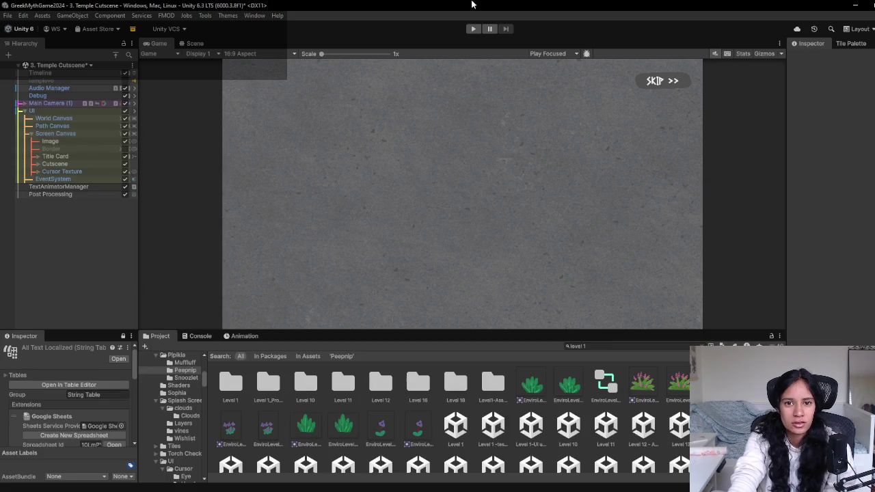
pyautogui.click(473, 29)
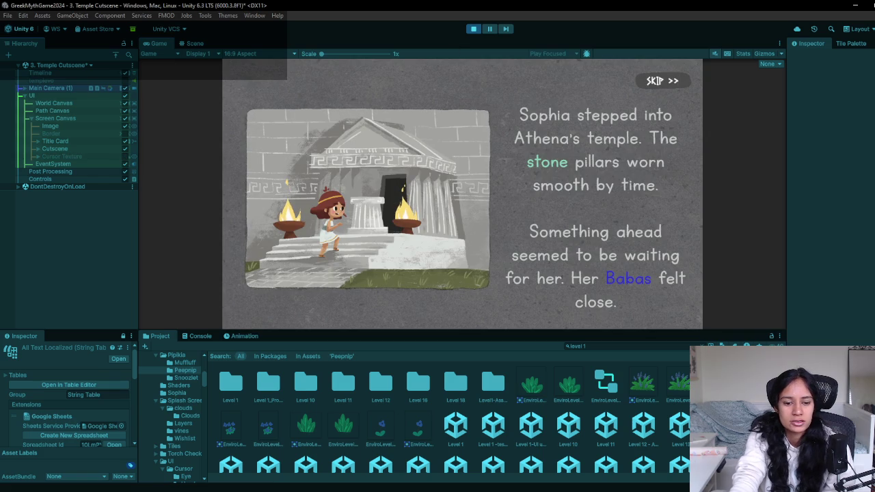
# During Temple Cutscene playback, glance at the narration script and return to Unity
pyautogui.hotkey('alt', 'Tab')
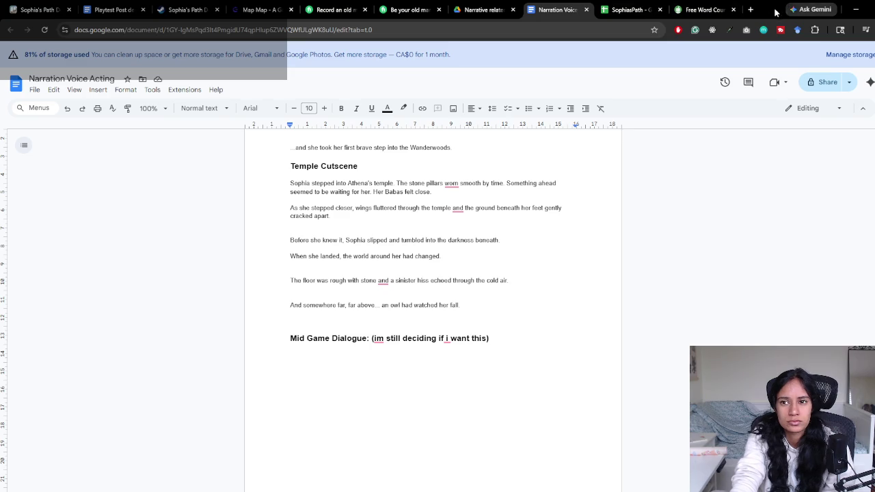
pyautogui.hotkey('alt', 'Tab')
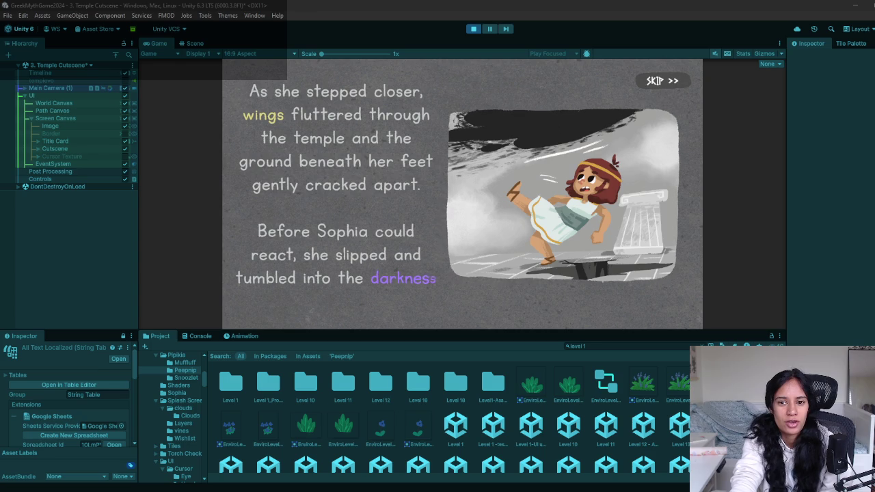
# Pause the cutscene on the 'Before Sophia could react' panel and return to the script doc
pyautogui.click(487, 29)
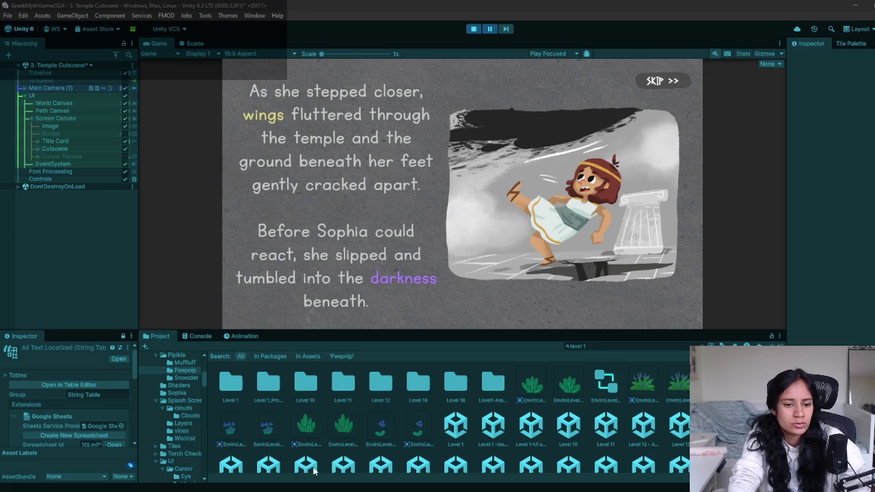
pyautogui.click(137, 362)
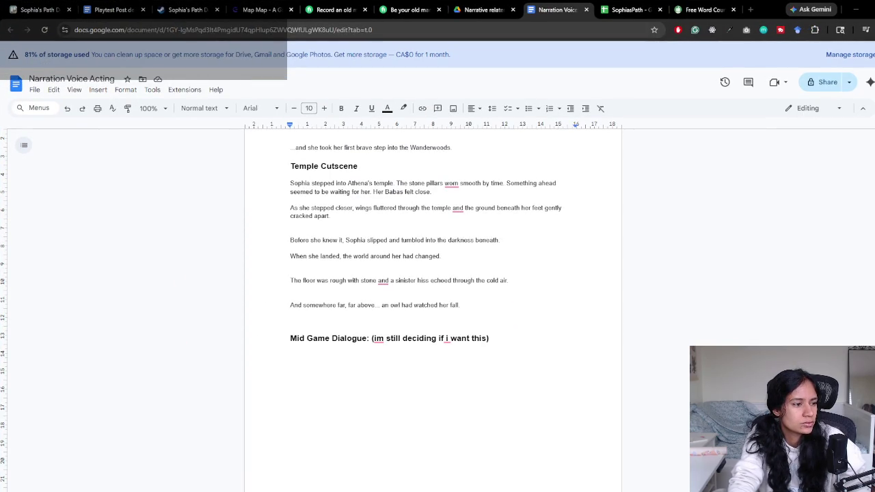
# Replace 'Before she knew it,' in the fall line with 'felt a push as she'
pyautogui.click(334, 208)
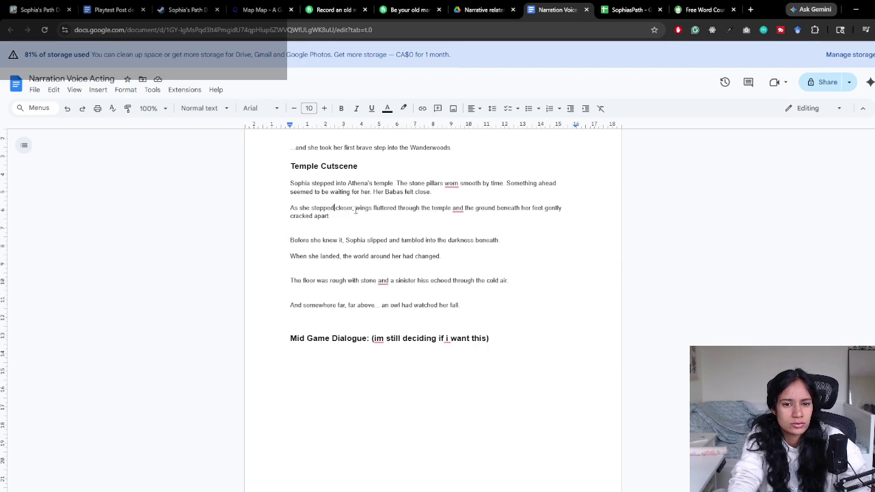
pyautogui.click(344, 239)
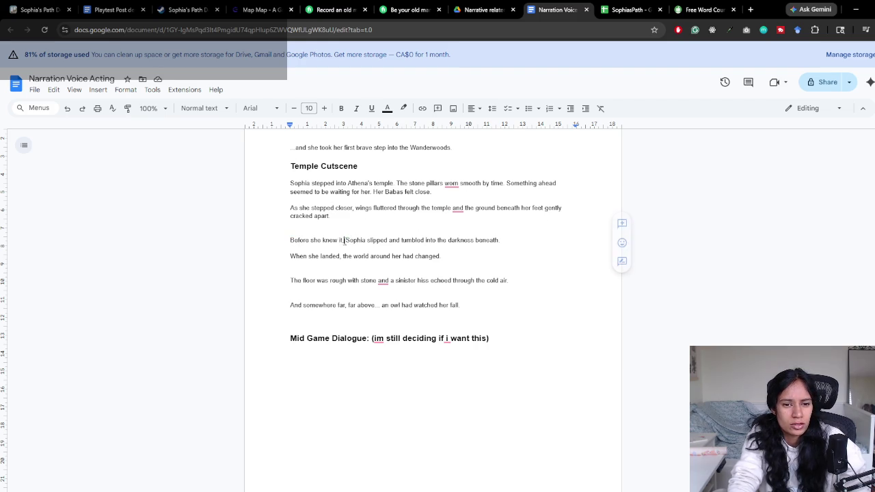
pyautogui.moveTo(344, 240); pyautogui.dragTo(290, 240)
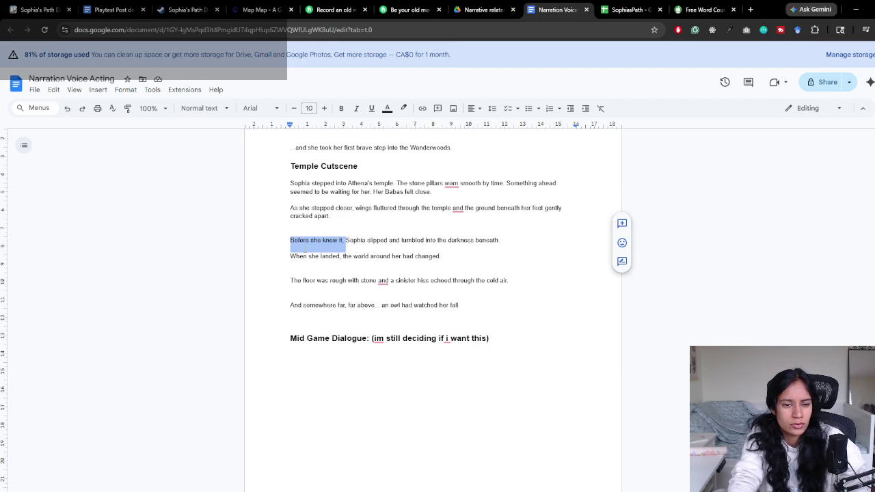
pyautogui.press('BackSpace')
pyautogui.hotkey('ctrl', 'Right')
pyautogui.write('felt a push')
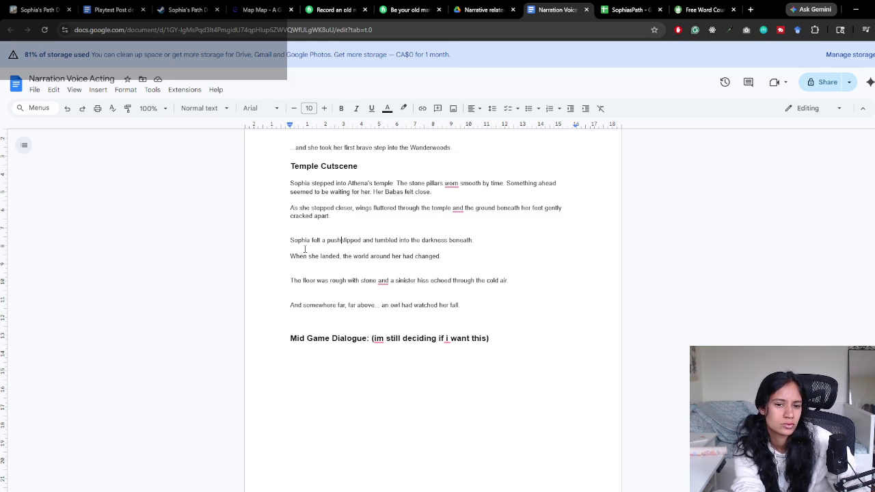
pyautogui.write('as she')
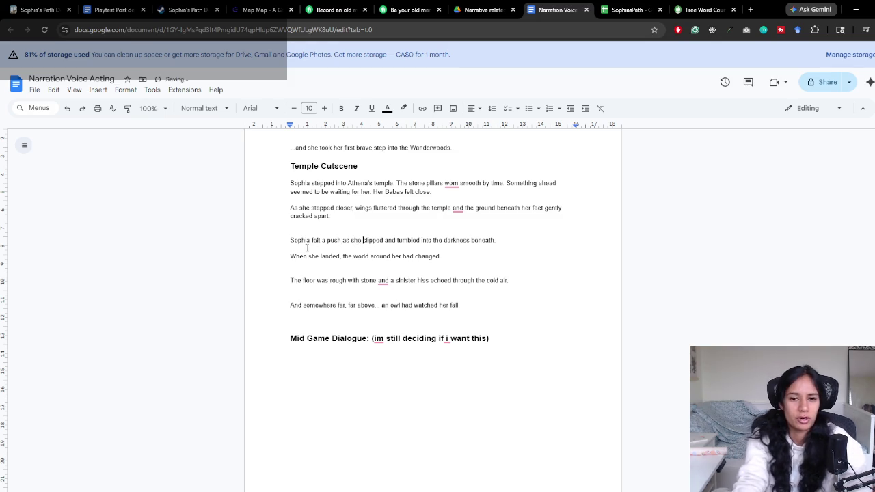
# Insert 'sudden' before 'push' and reread the revised fall line
pyautogui.moveTo(494, 241); pyautogui.dragTo(287, 247)
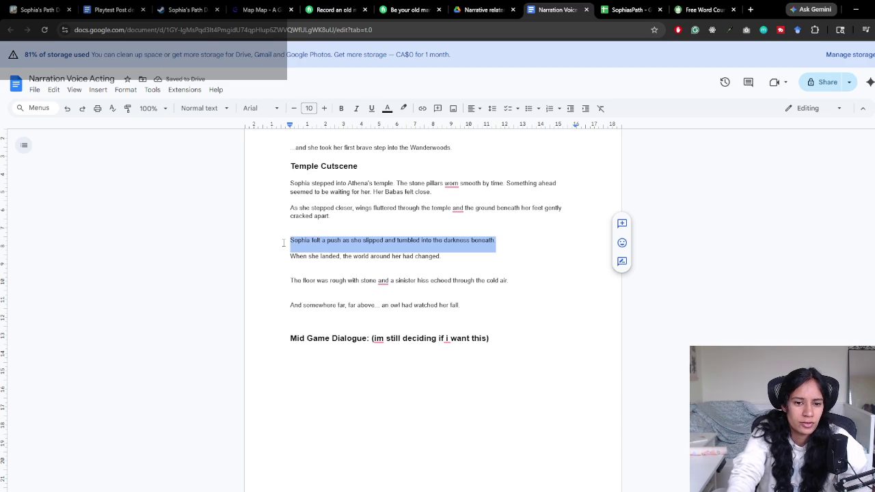
pyautogui.click(287, 248)
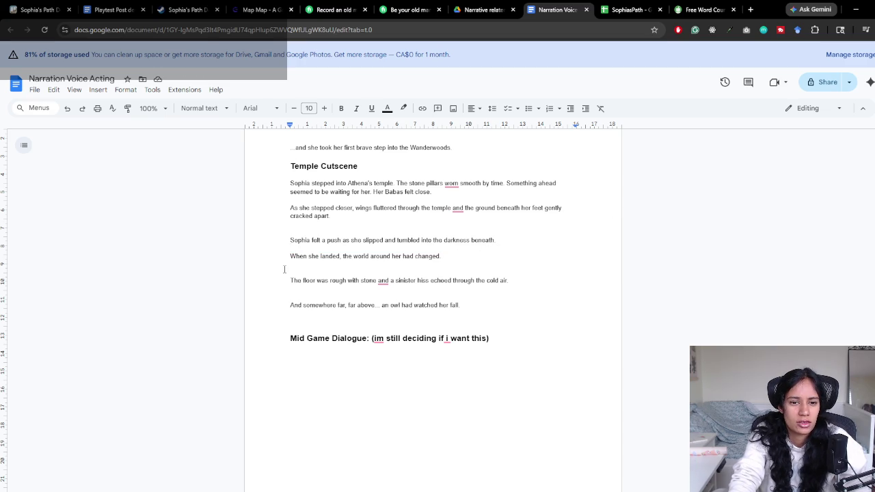
pyautogui.click(326, 240)
pyautogui.write('sudden')
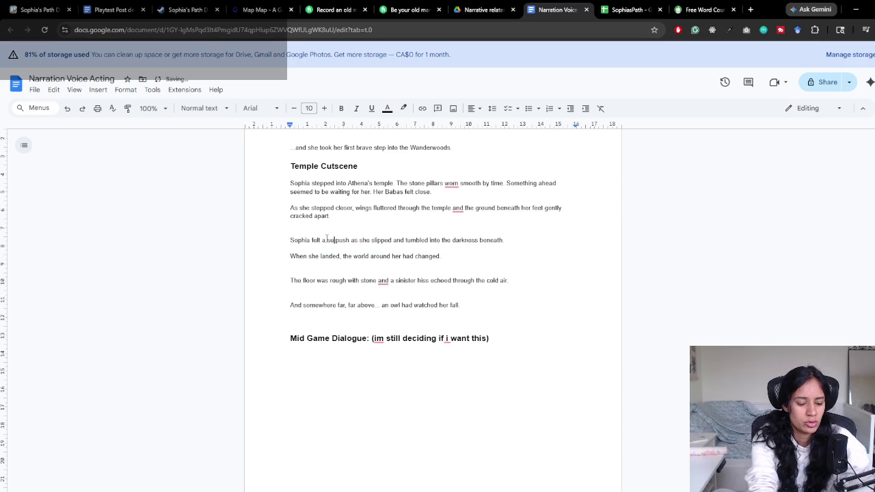
pyautogui.moveTo(294, 240); pyautogui.dragTo(522, 242)
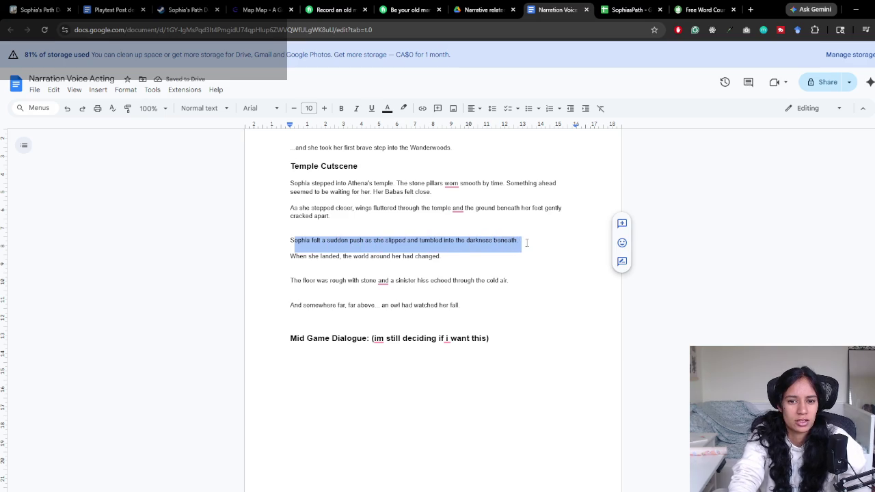
pyautogui.click(490, 247)
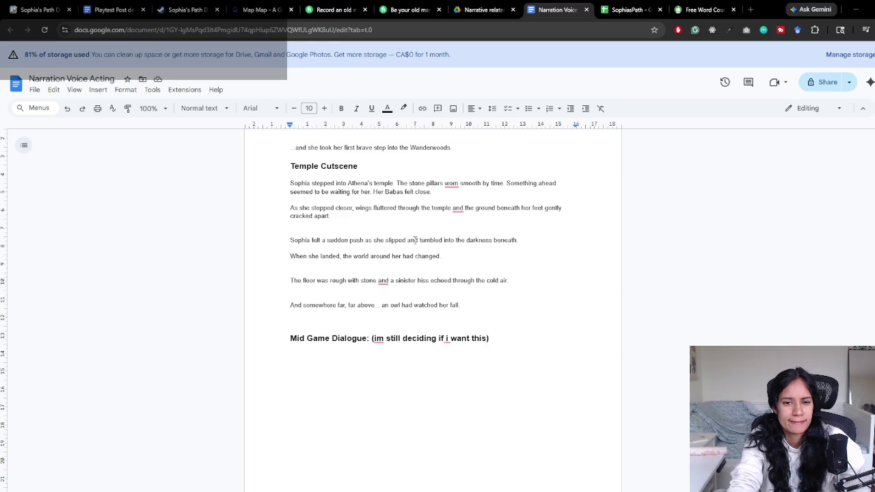
pyautogui.moveTo(390, 281); pyautogui.dragTo(510, 283)
# Replace 'as she' with 'and she slipped,' in the push sentence
pyautogui.click(509, 282)
pyautogui.moveTo(295, 257); pyautogui.dragTo(433, 261)
pyautogui.click(471, 260)
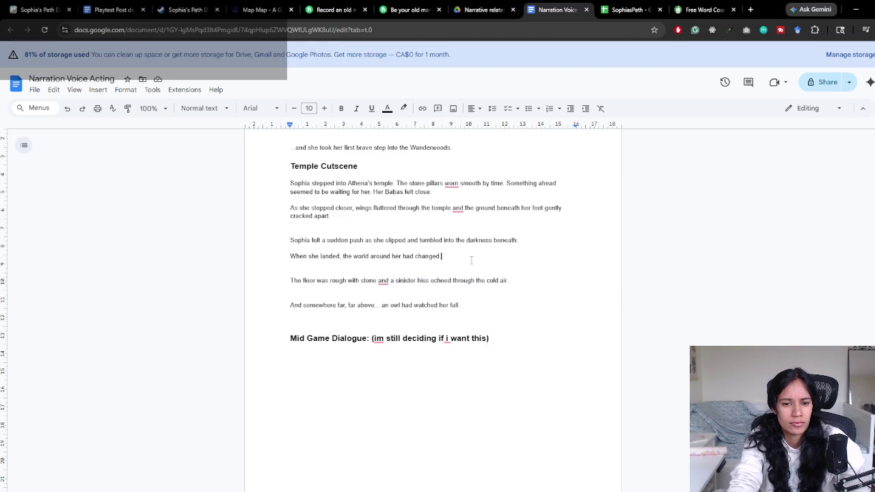
pyautogui.moveTo(333, 240); pyautogui.dragTo(519, 239)
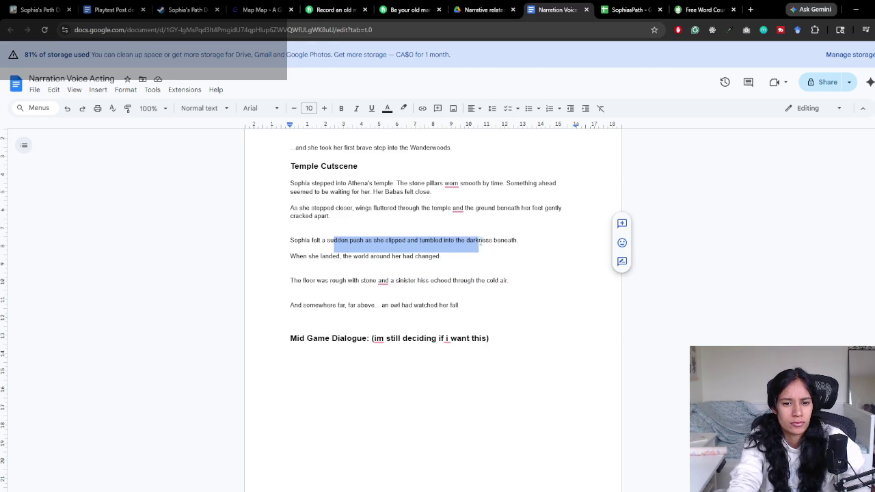
pyautogui.click(518, 240)
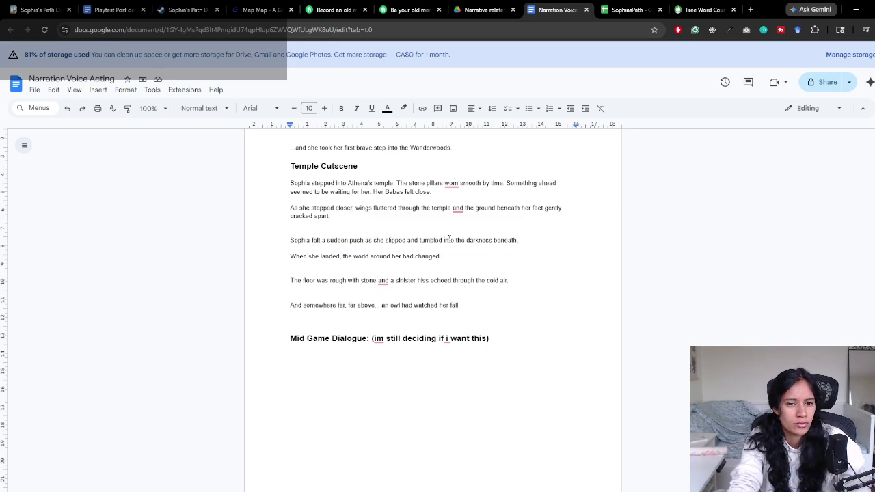
pyautogui.doubleClick(368, 241)
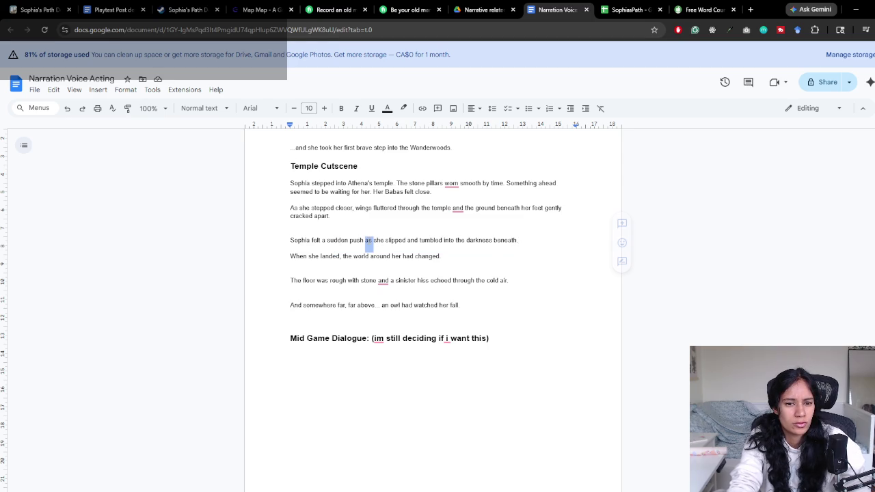
pyautogui.click(384, 240)
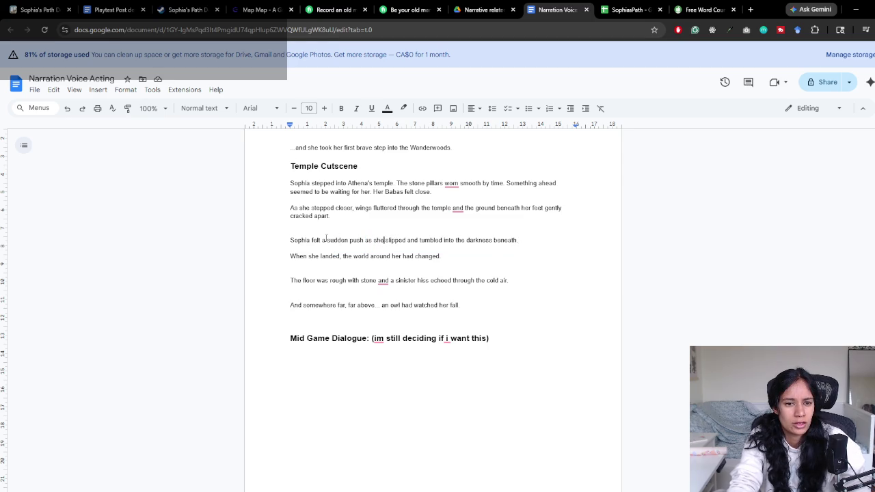
pyautogui.moveTo(365, 240); pyautogui.dragTo(386, 241)
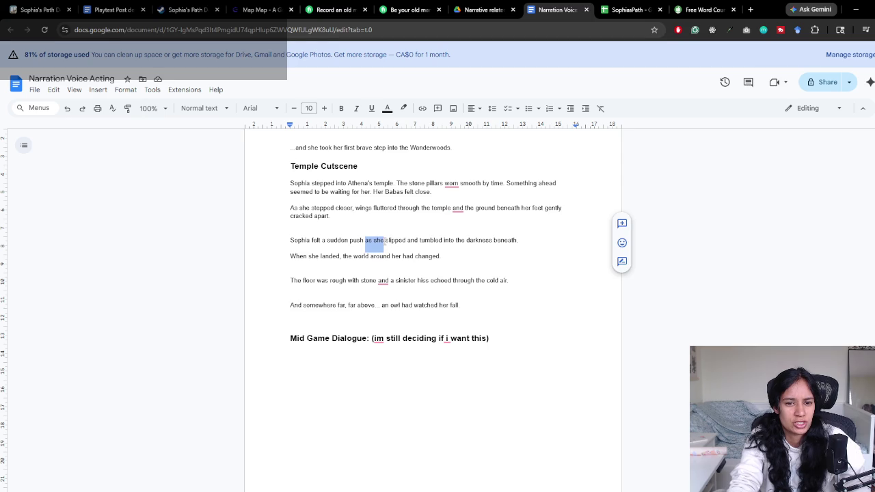
pyautogui.write('and sh')
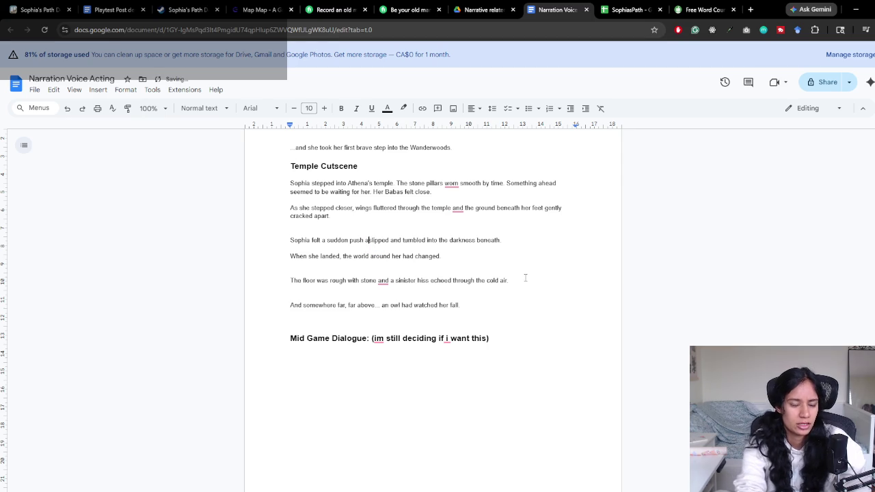
pyautogui.write('e slipped')
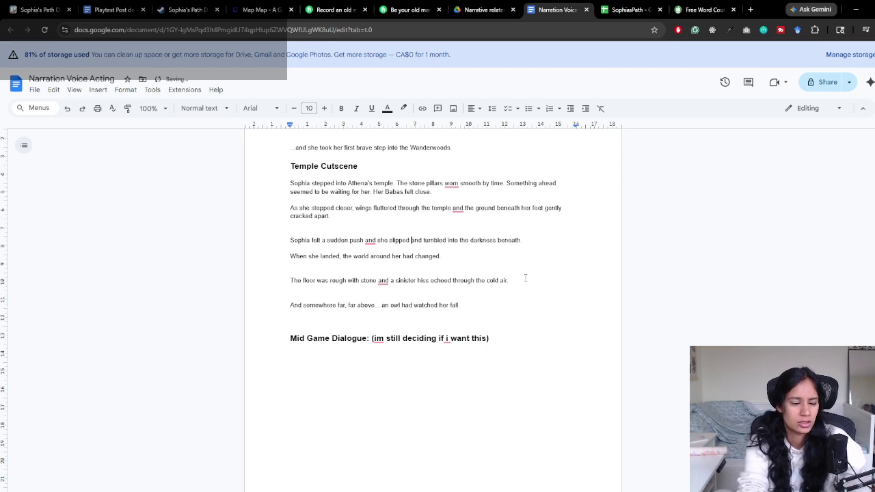
pyautogui.write(',')
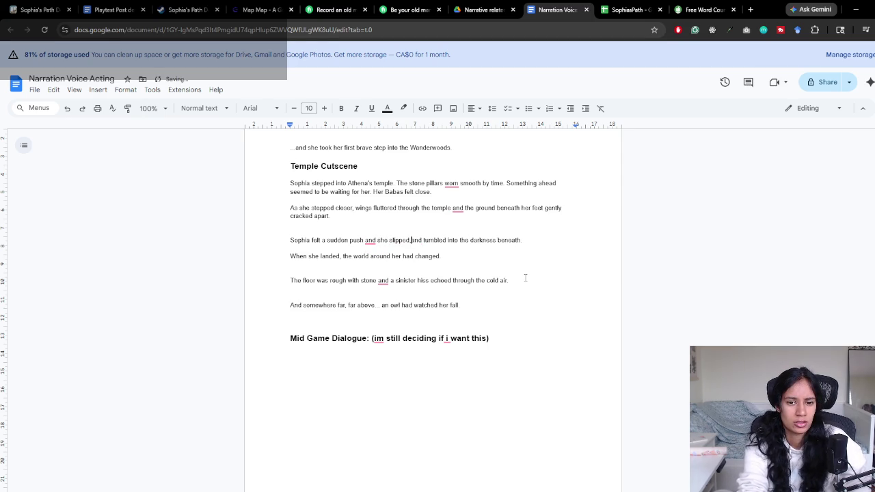
# Change 'tumbled' to 'tumbling' after 'slipped,'
pyautogui.press('Delete')
pyautogui.press('Delete')
pyautogui.press('Delete')
pyautogui.hotkey('ctrl', 'Right')
pyautogui.press('BackSpace')
pyautogui.press('BackSpace')
pyautogui.press('BackSpace')
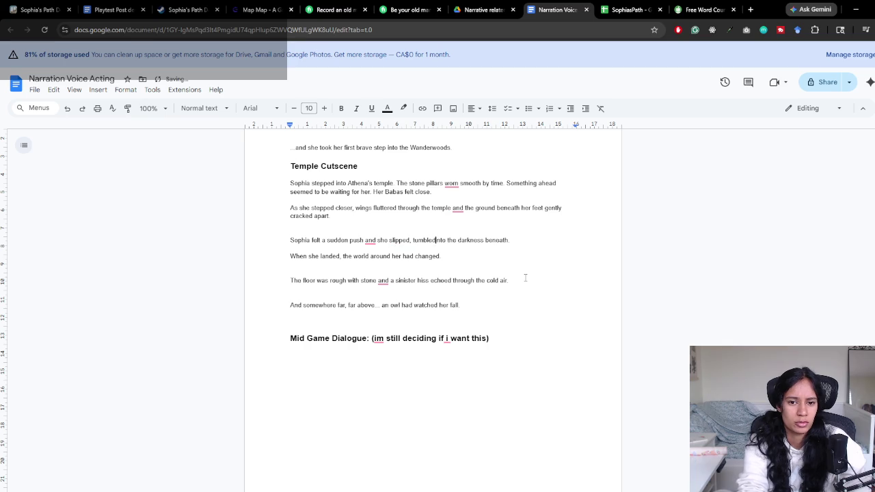
pyautogui.write('ing')
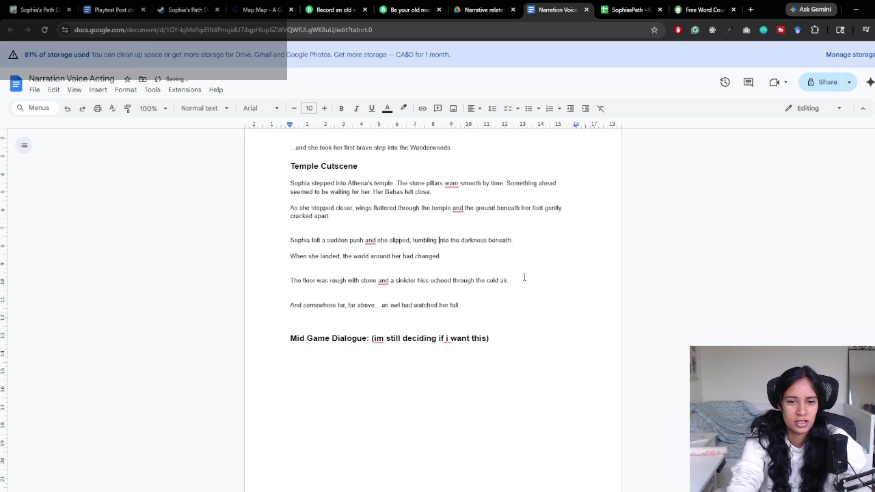
pyautogui.press('Down')
pyautogui.press('End')
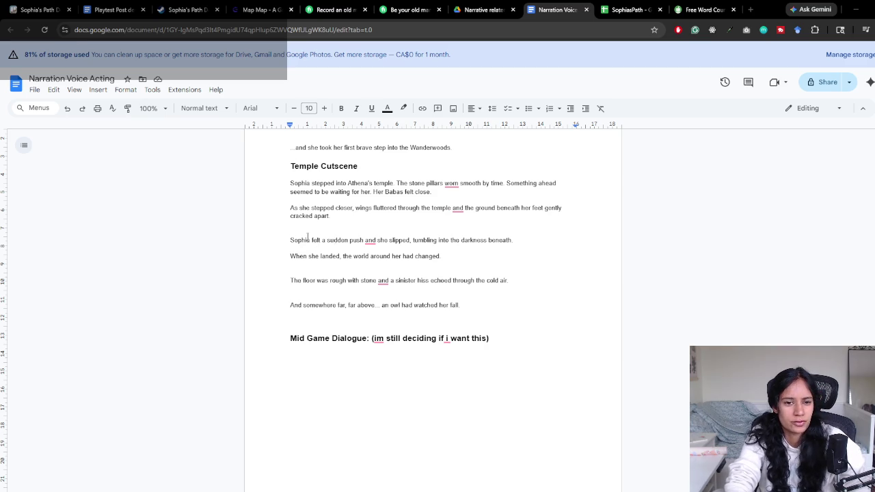
# Insert 'completely' before 'changed' in the When she landed line
pyautogui.click(410, 239)
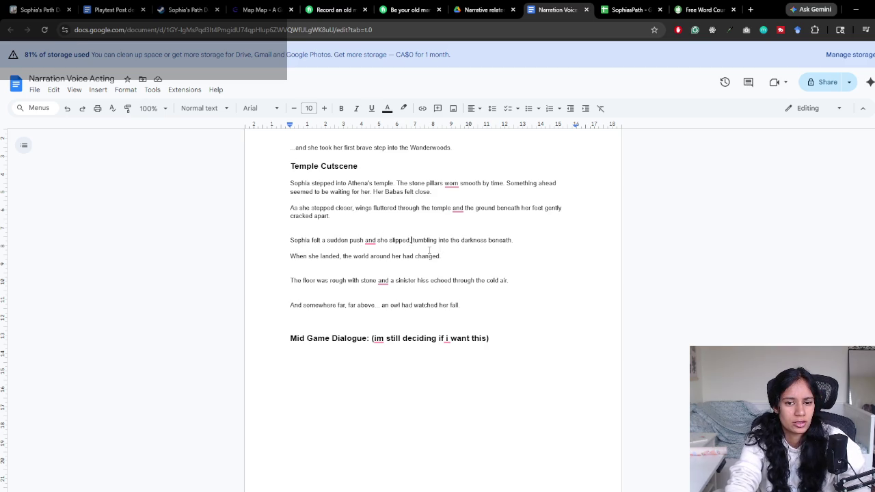
pyautogui.click(511, 239)
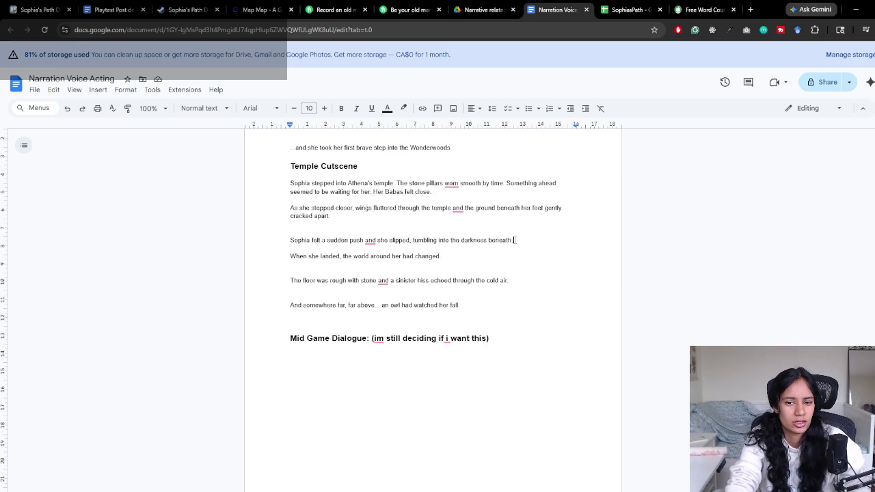
pyautogui.click(369, 240)
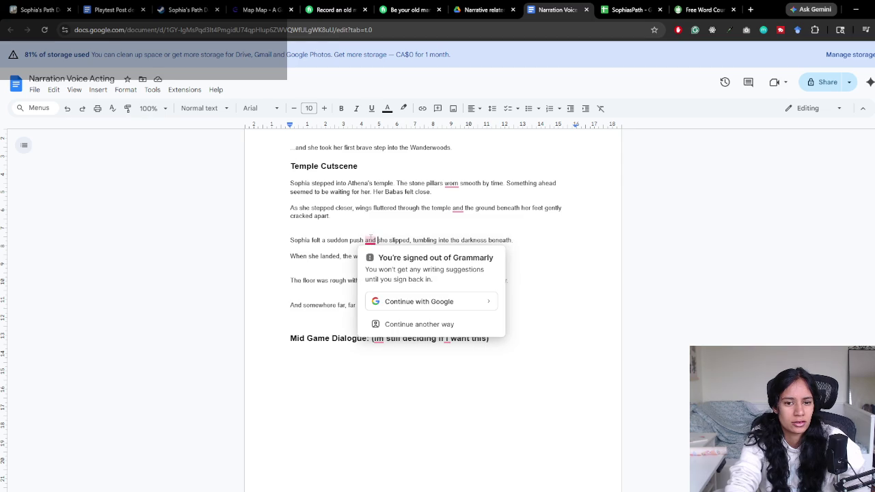
pyautogui.click(518, 214)
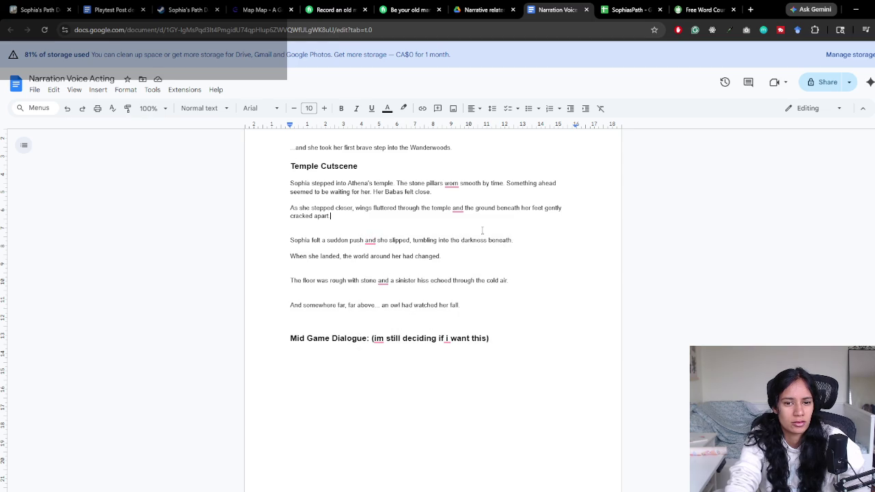
pyautogui.click(382, 281)
pyautogui.moveTo(296, 257); pyautogui.dragTo(408, 257)
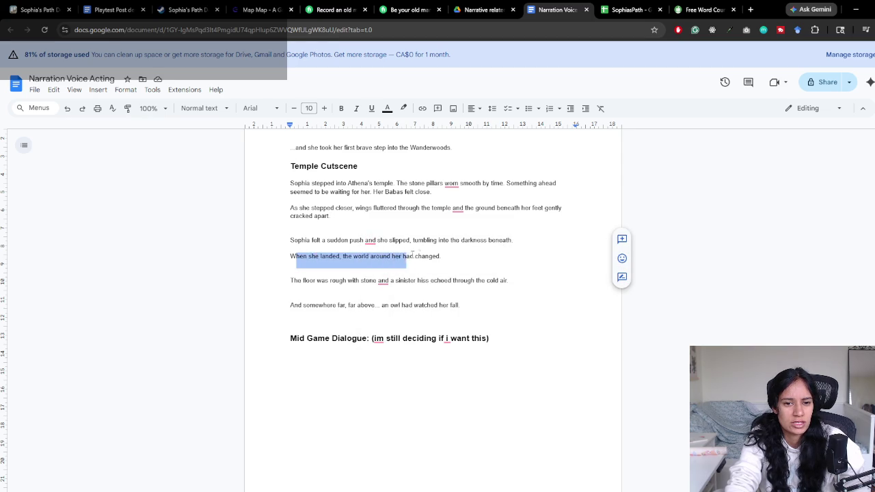
pyautogui.tripleClick(412, 256)
pyautogui.click(458, 256)
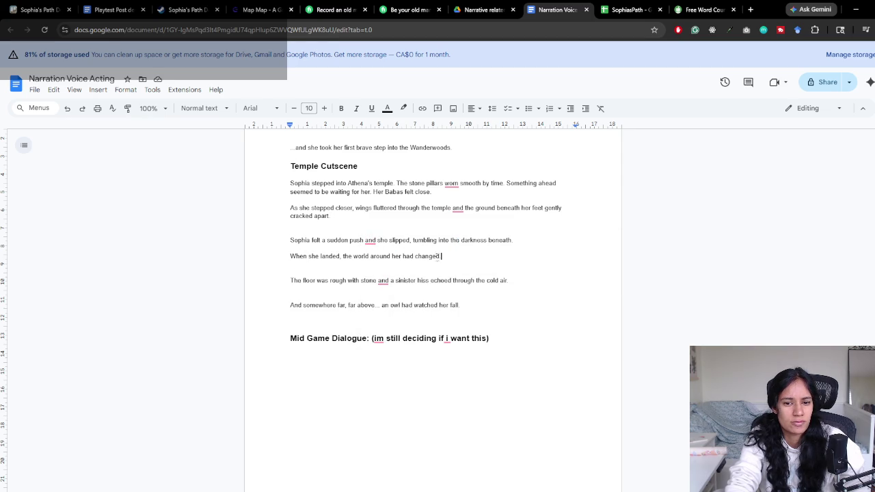
pyautogui.click(414, 257)
pyautogui.write('completely')
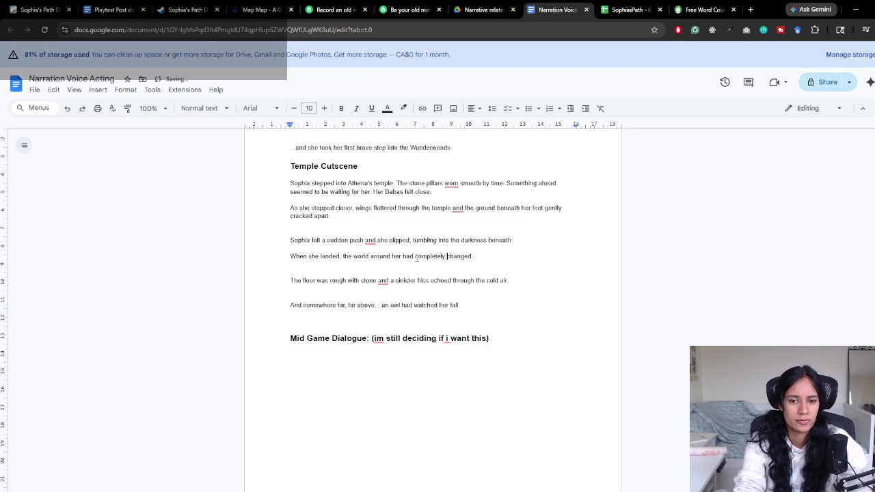
pyautogui.click(483, 256)
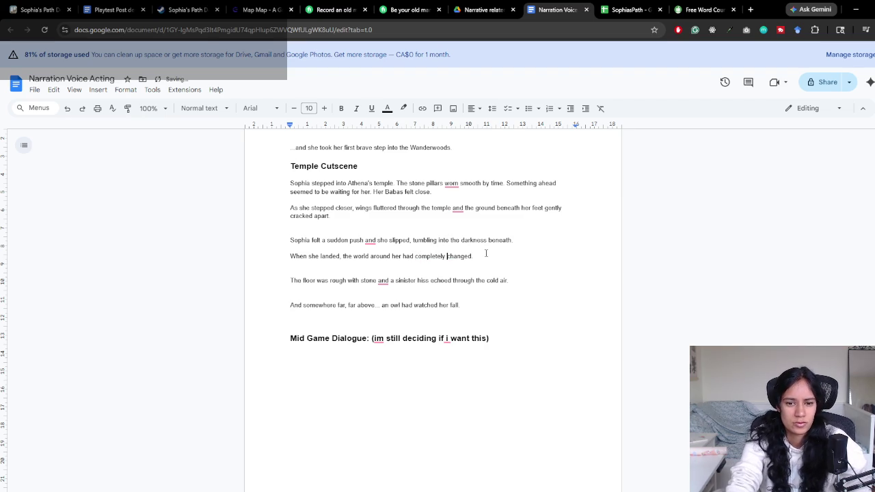
# Delete the word 'stone' from the pillars sentence in the first paragraph
pyautogui.moveTo(294, 281); pyautogui.dragTo(376, 280)
pyautogui.click(330, 280)
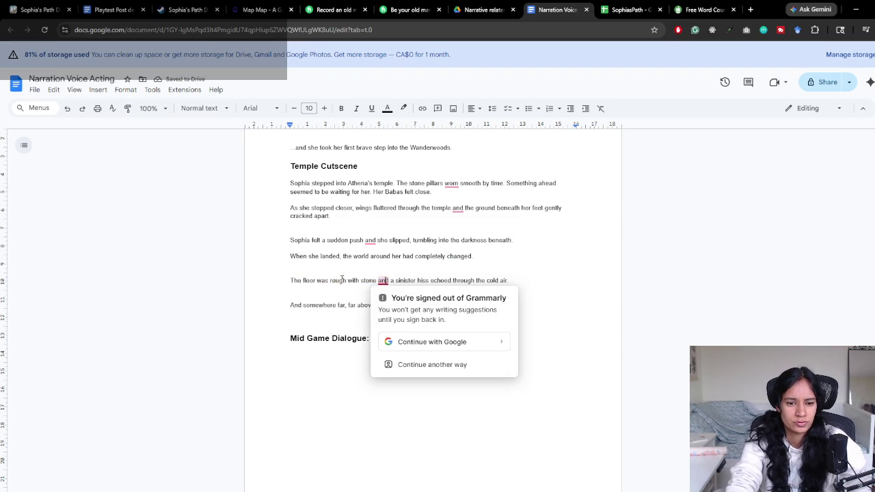
pyautogui.click(361, 280)
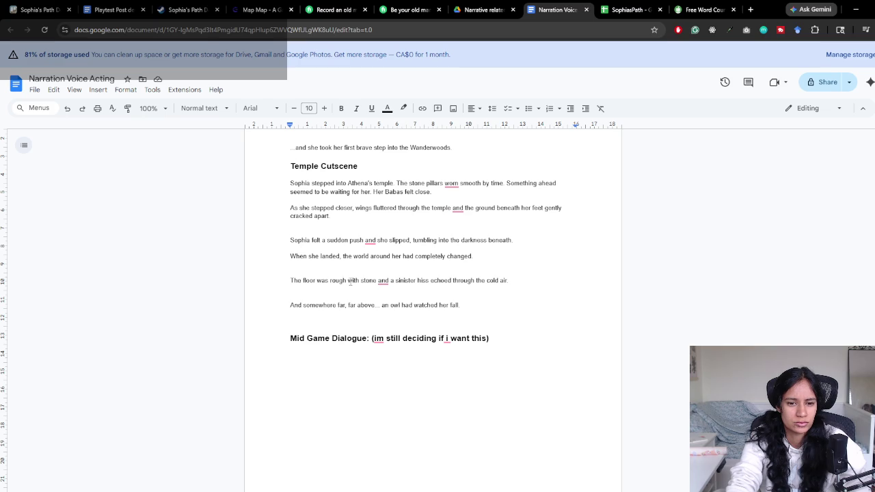
pyautogui.doubleClick(419, 183)
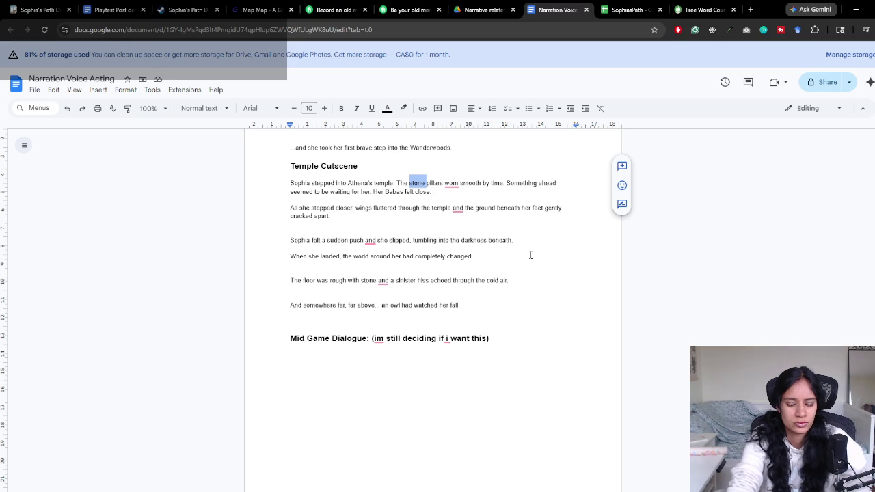
pyautogui.press('BackSpace')
pyautogui.click(438, 194)
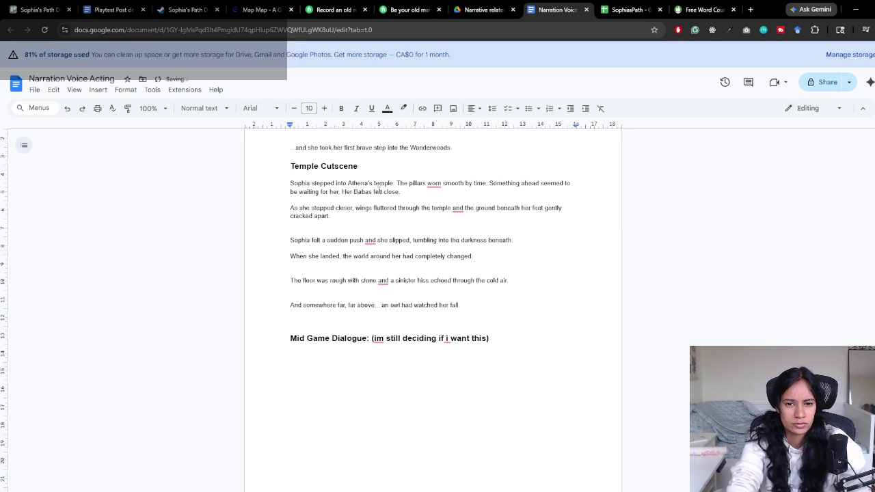
pyautogui.moveTo(395, 183); pyautogui.dragTo(488, 182)
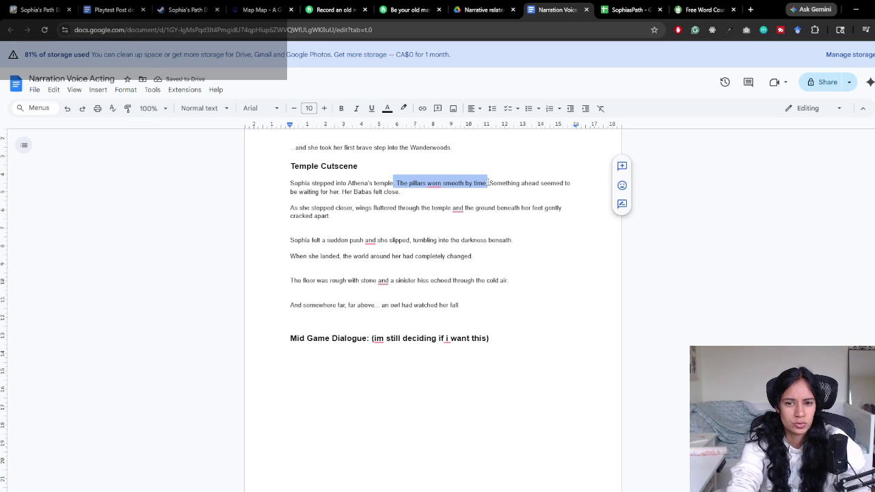
# Insert 'cold' before 'stone' in the floor line
pyautogui.click(488, 182)
pyautogui.moveTo(290, 280); pyautogui.dragTo(393, 281)
pyautogui.click(348, 279)
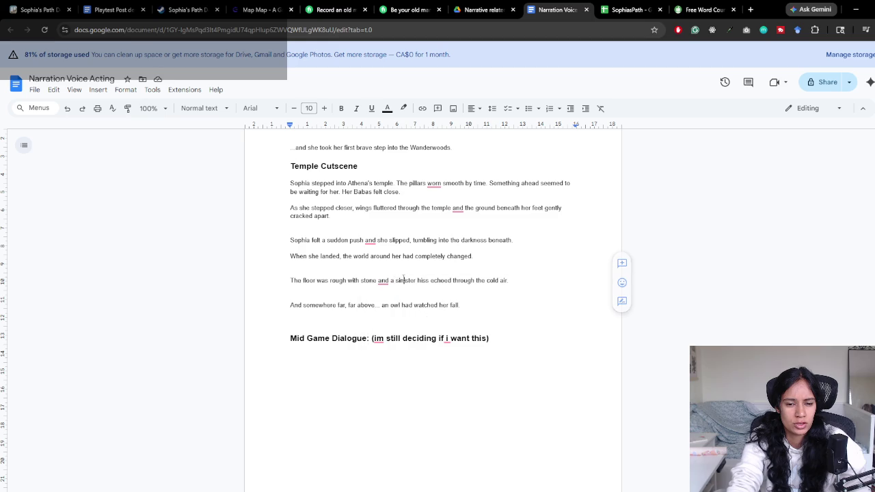
pyautogui.write('cold')
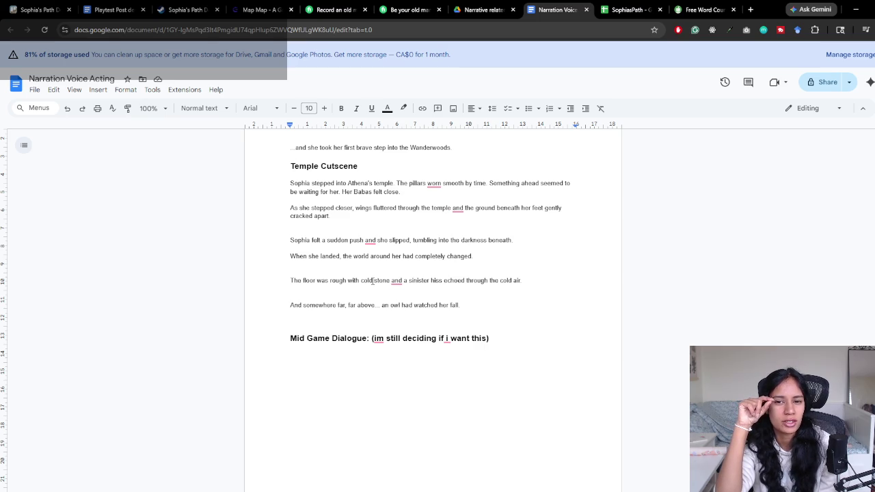
# Delete the 'pillars worn smooth' sentence from the opening Temple Cutscene paragraph
pyautogui.click(487, 183)
pyautogui.moveTo(487, 183); pyautogui.dragTo(397, 183)
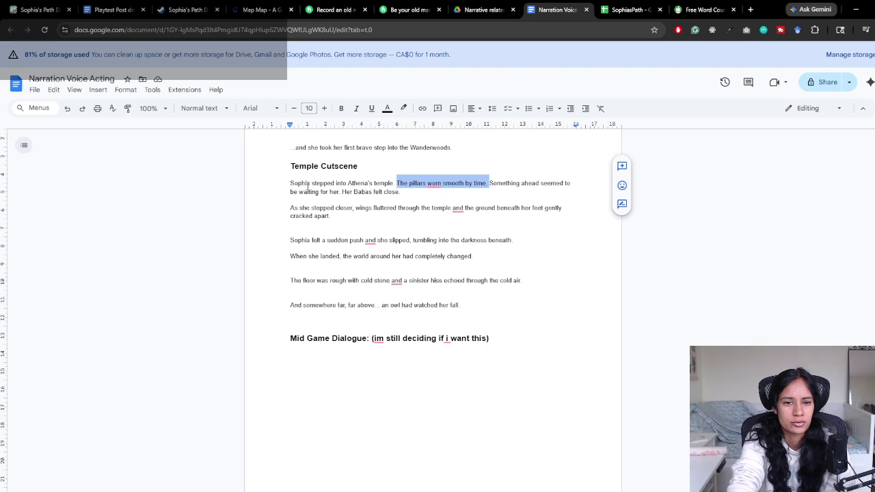
pyautogui.click(374, 183)
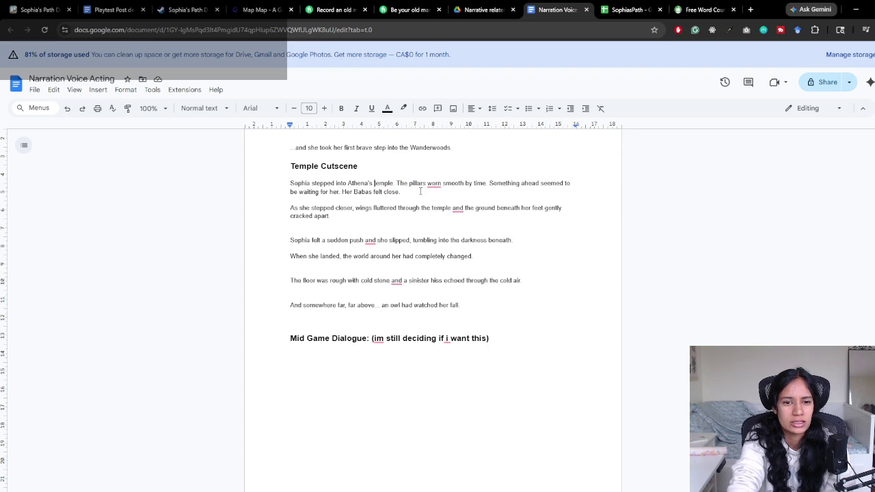
pyautogui.moveTo(394, 183); pyautogui.dragTo(290, 183)
pyautogui.moveTo(395, 183); pyautogui.dragTo(485, 183)
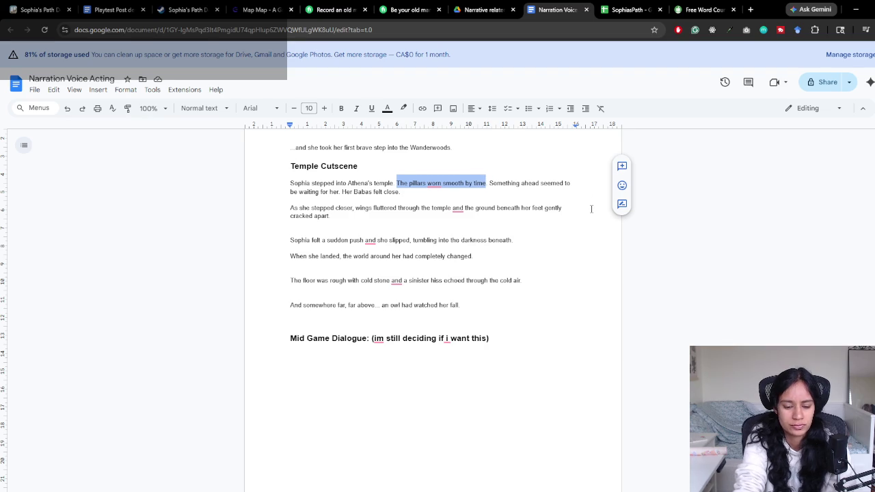
pyautogui.press('BackSpace')
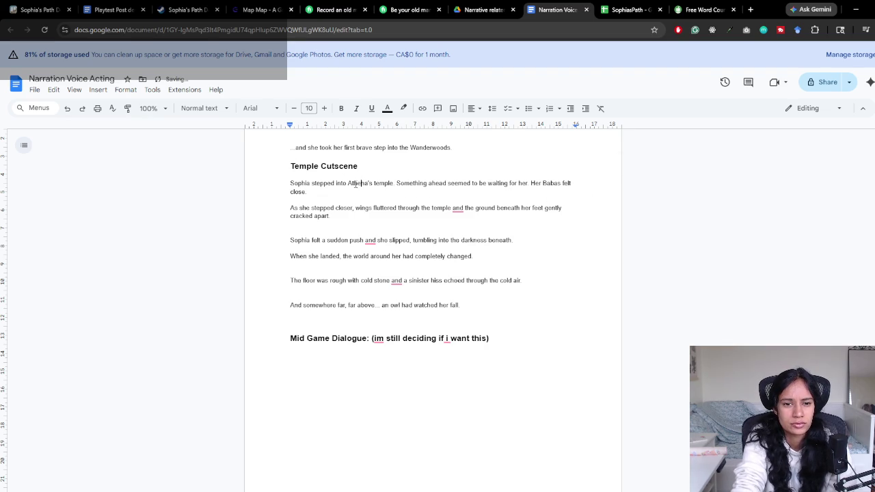
# Add a full stop after 'Athena's temple' in the opening line
pyautogui.click(374, 183)
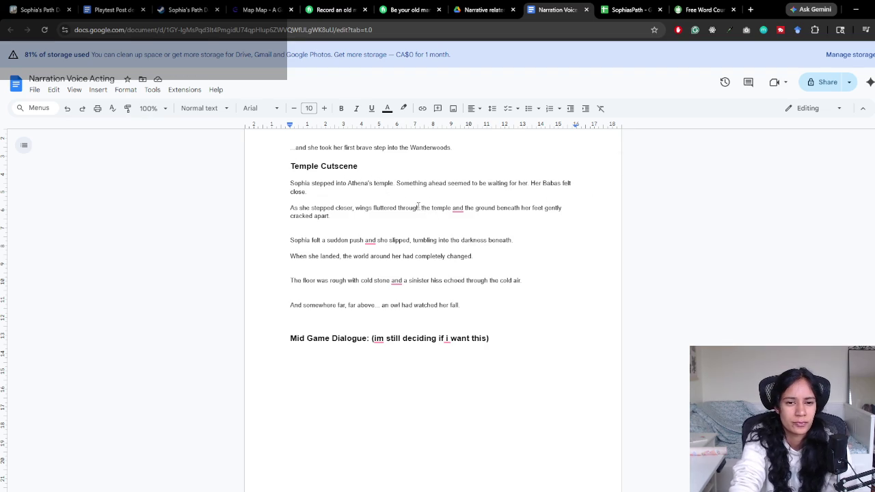
pyautogui.click(394, 183)
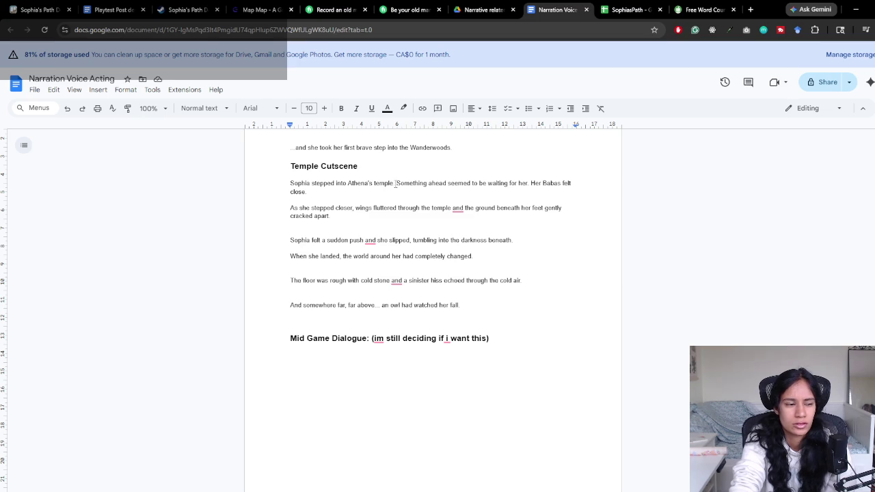
pyautogui.write('.')
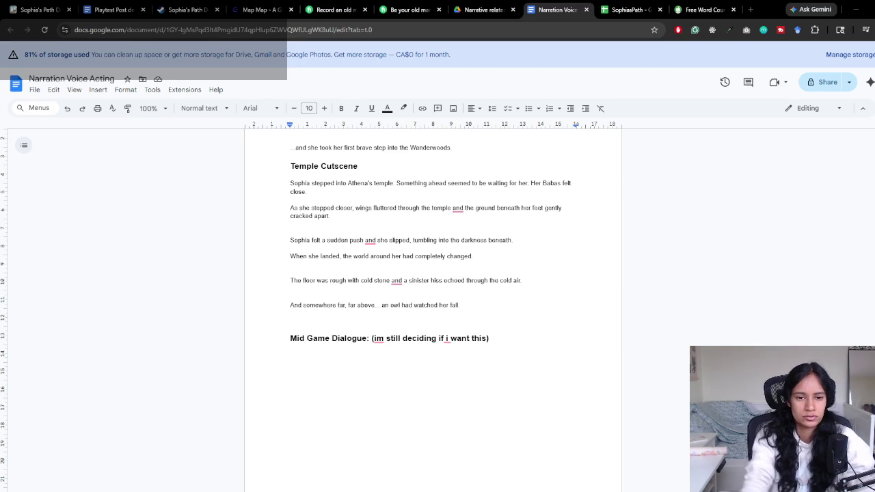
pyautogui.click(282, 227)
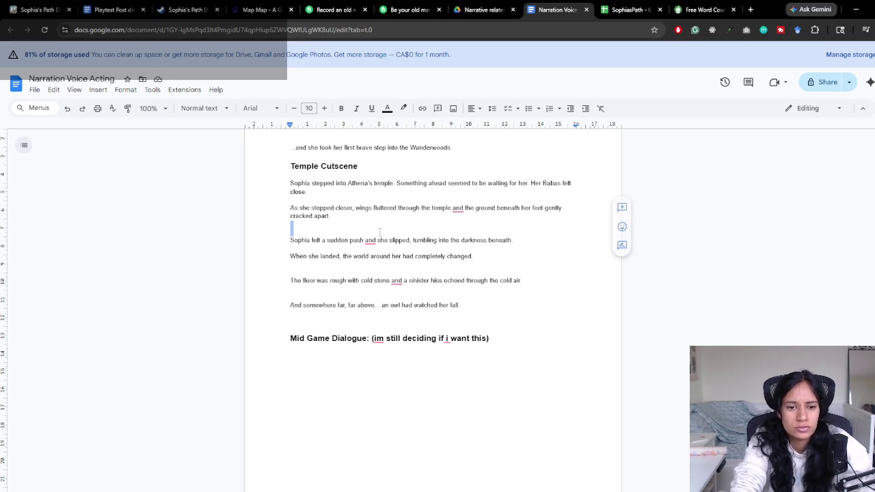
# Reread the opening Temple Cutscene paragraph by selecting it
pyautogui.click(353, 192)
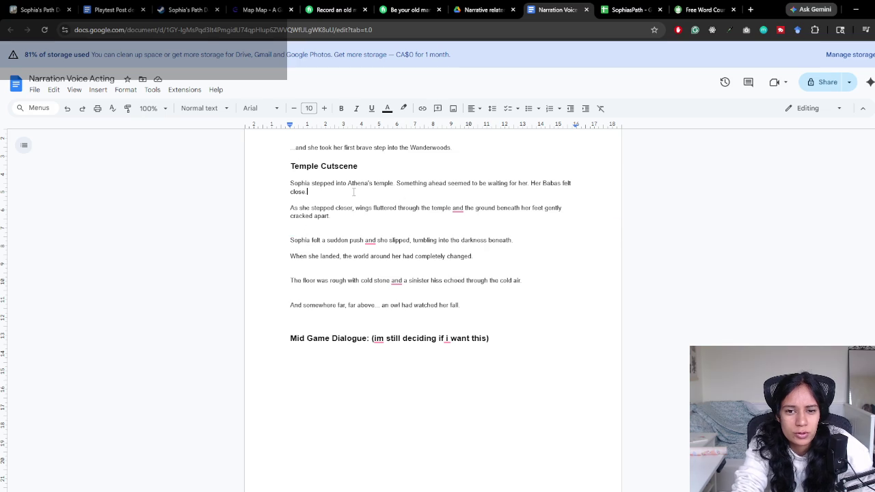
pyautogui.click(289, 183)
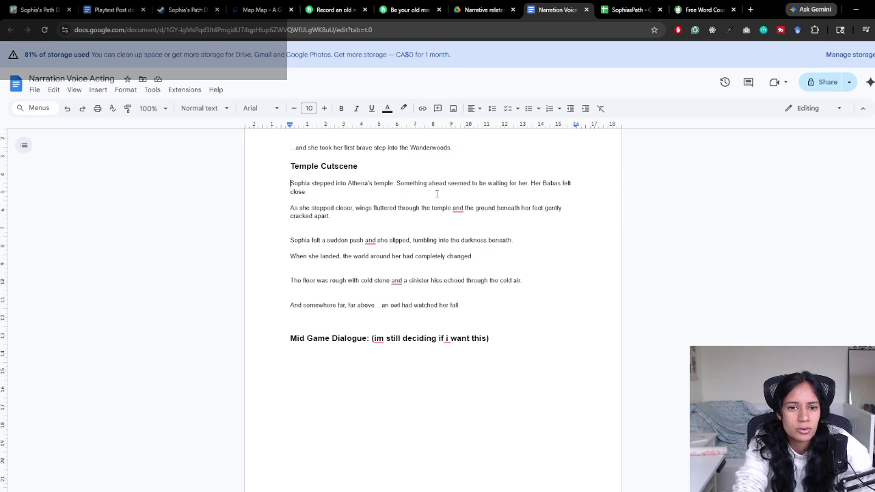
pyautogui.tripleClick(388, 192)
pyautogui.click(388, 196)
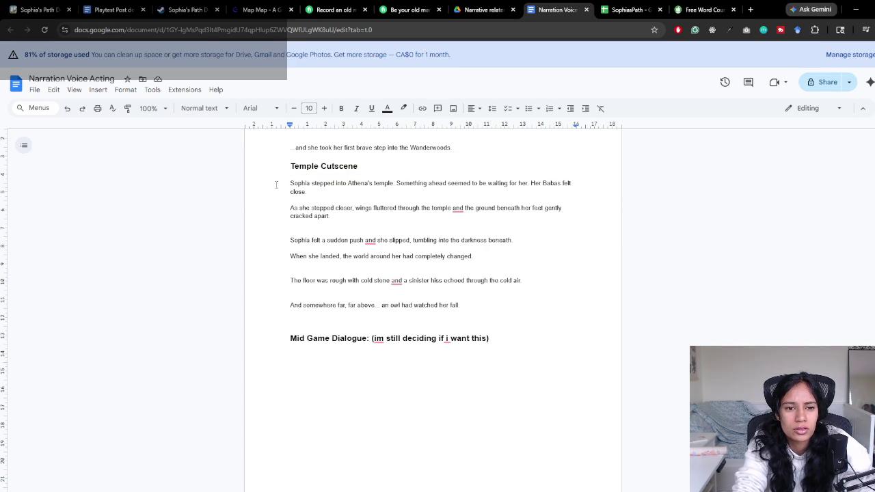
pyautogui.moveTo(284, 184); pyautogui.dragTo(320, 200)
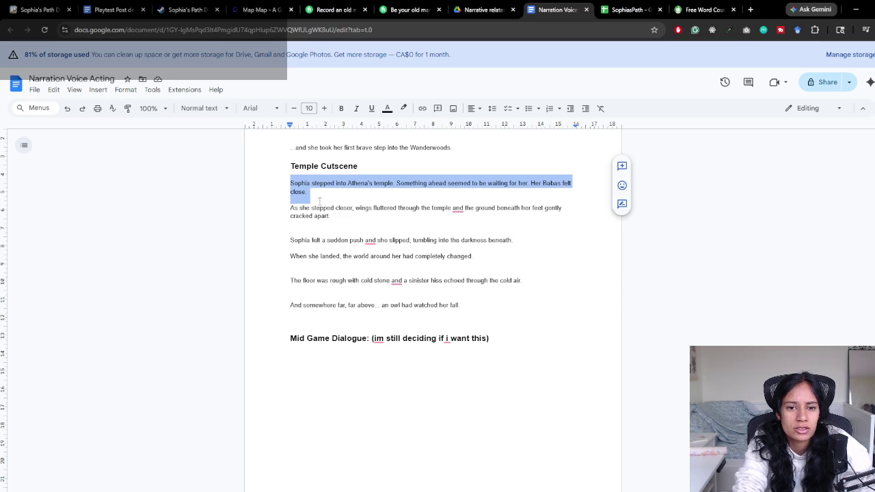
pyautogui.click(319, 200)
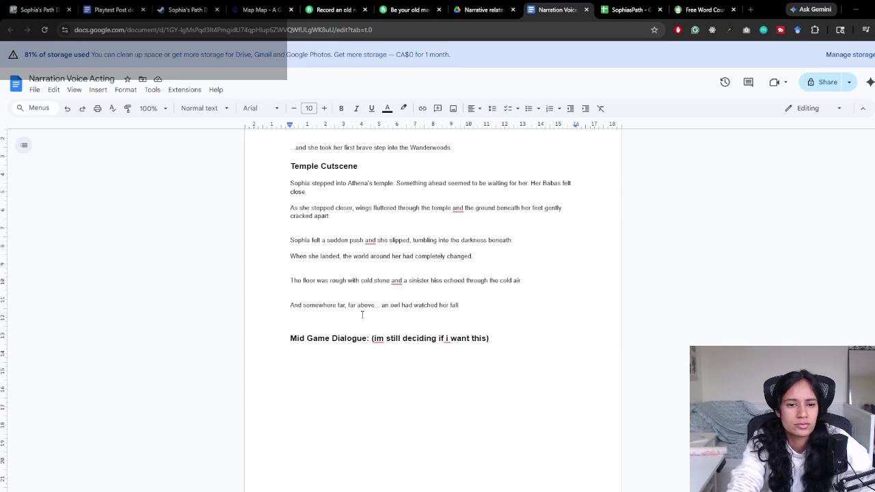
pyautogui.scroll(1, 362, 314)
pyautogui.moveTo(294, 195); pyautogui.dragTo(426, 195)
# Check the word 'temple' in the opening line, then open a blank browser tab
pyautogui.click(407, 225)
pyautogui.scroll(1, 319, 297)
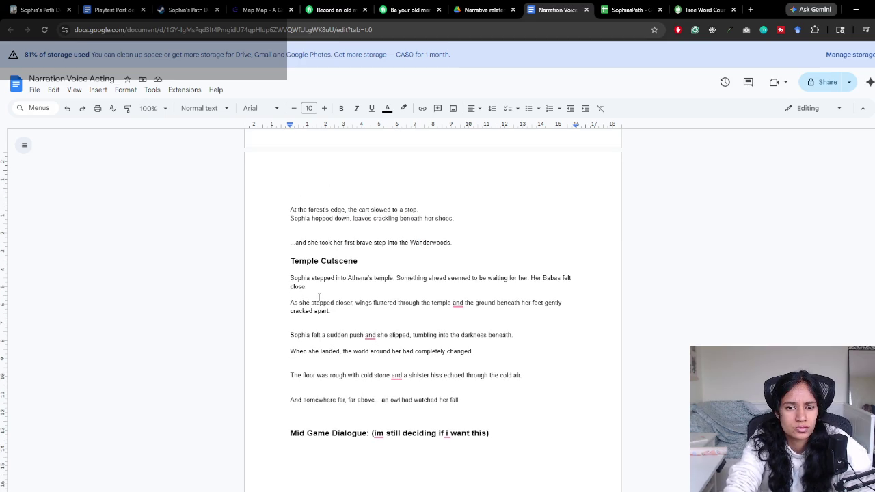
pyautogui.scroll(-1, 319, 297)
pyautogui.scroll(-1, 328, 304)
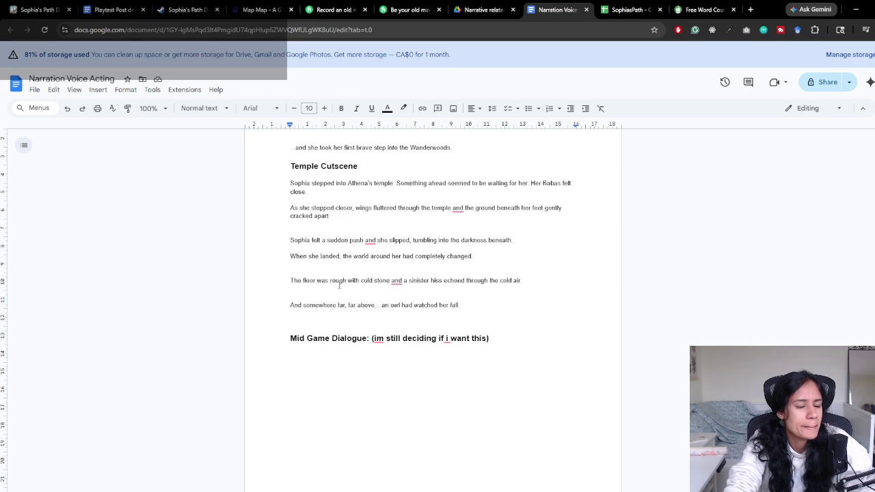
pyautogui.doubleClick(374, 183)
pyautogui.click(378, 183)
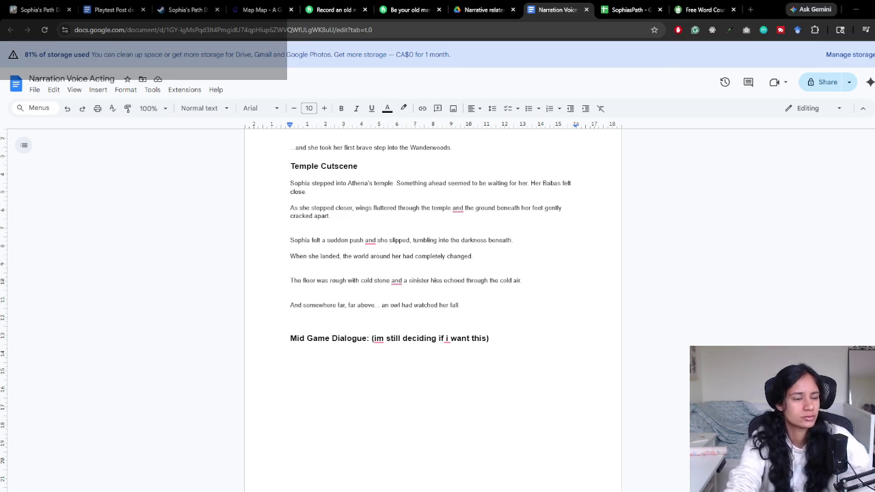
pyautogui.click(750, 10)
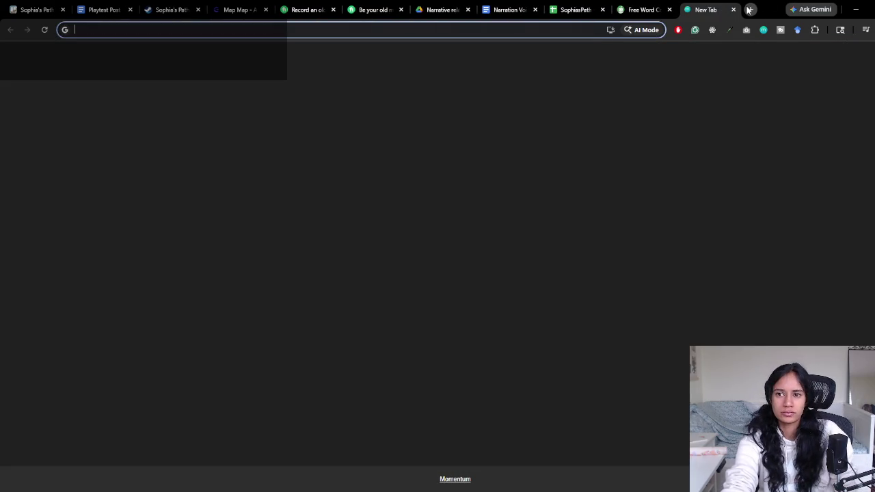
# Search Google for 'synonyms for ancient' and scroll through the results
pyautogui.write('sy')
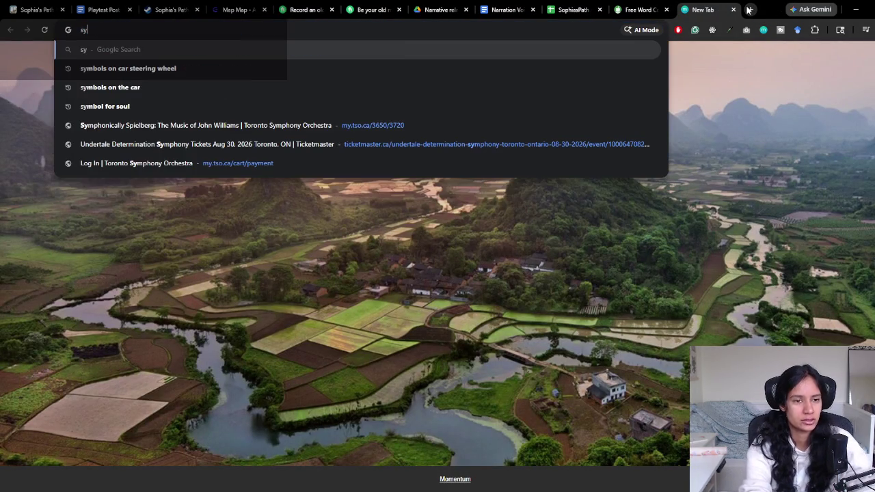
pyautogui.press('BackSpace')
pyautogui.press('BackSpace')
pyautogui.write('synonyms for')
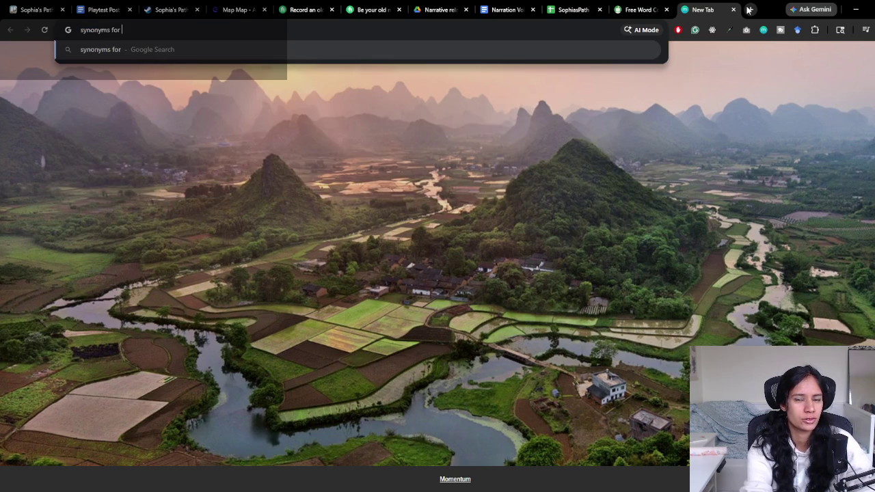
pyautogui.write(' ancient')
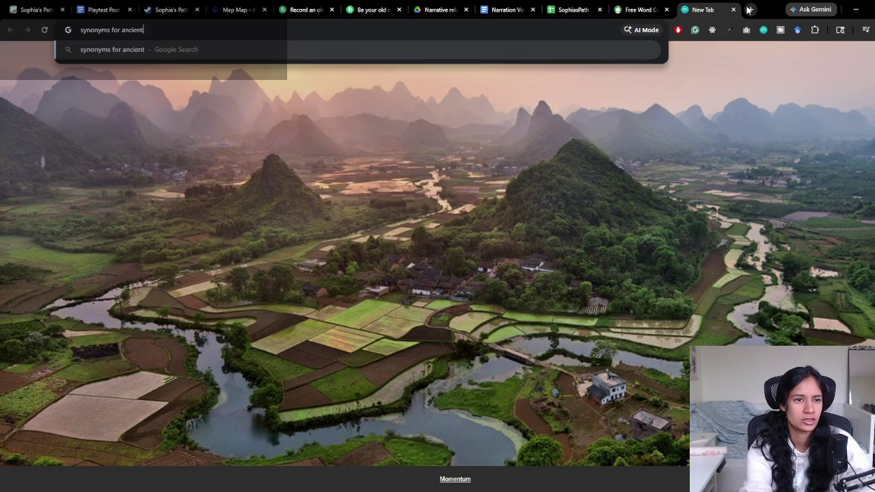
pyautogui.press('Return')
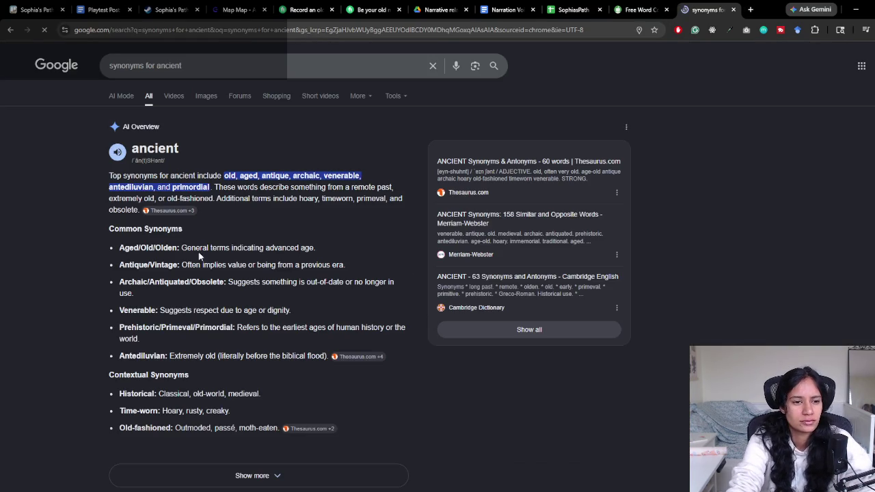
pyautogui.scroll(-1, 195, 255)
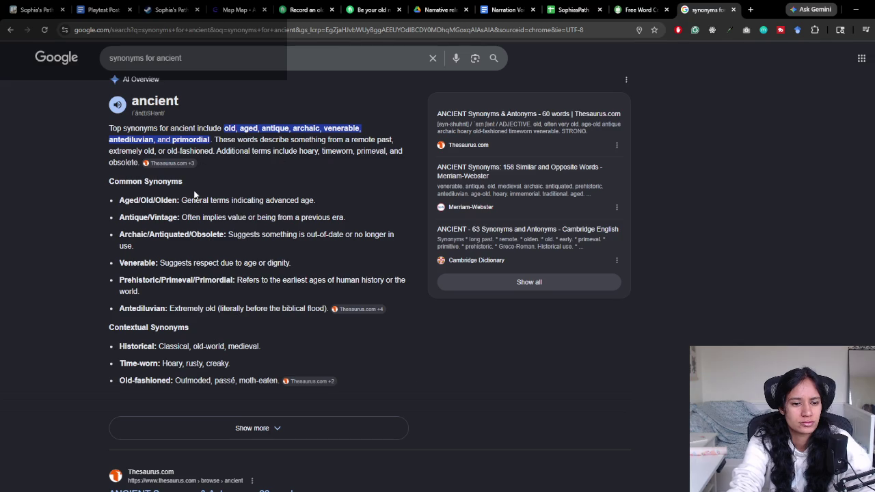
pyautogui.scroll(-1, 197, 196)
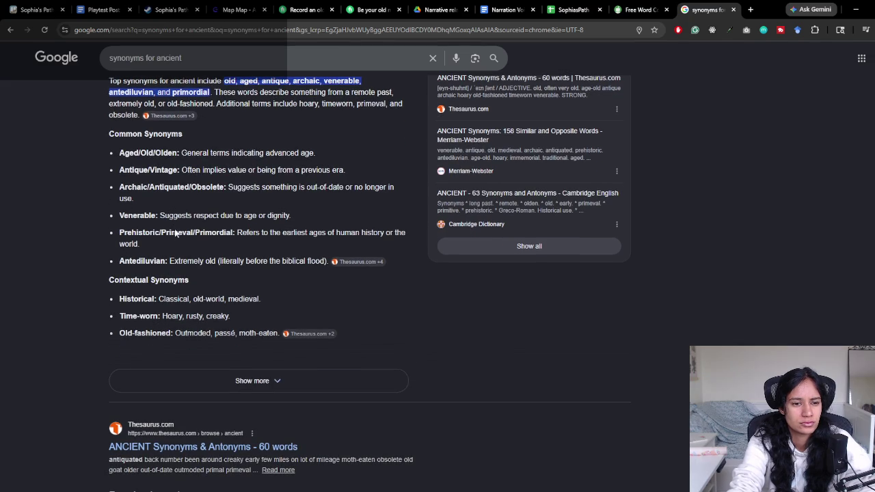
pyautogui.scroll(-1, 93, 307)
pyautogui.scroll(-1, 93, 307)
pyautogui.scroll(-1, 93, 307)
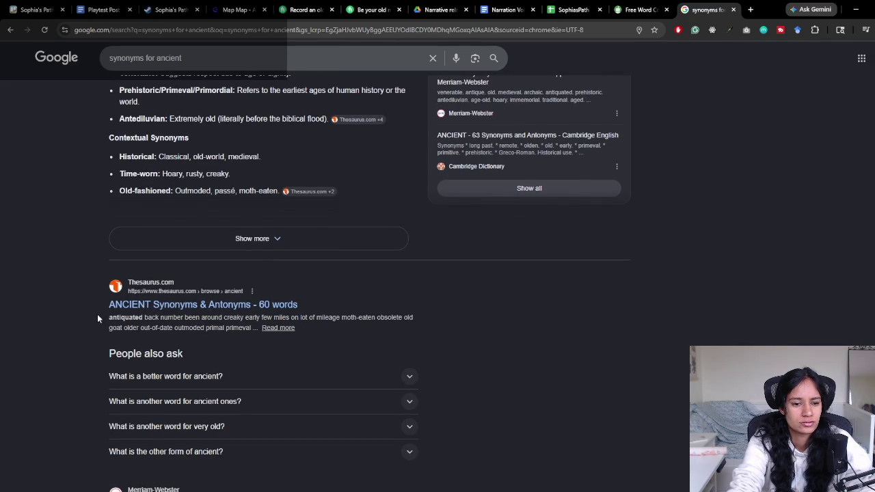
pyautogui.scroll(1, 105, 313)
pyautogui.scroll(2, 105, 313)
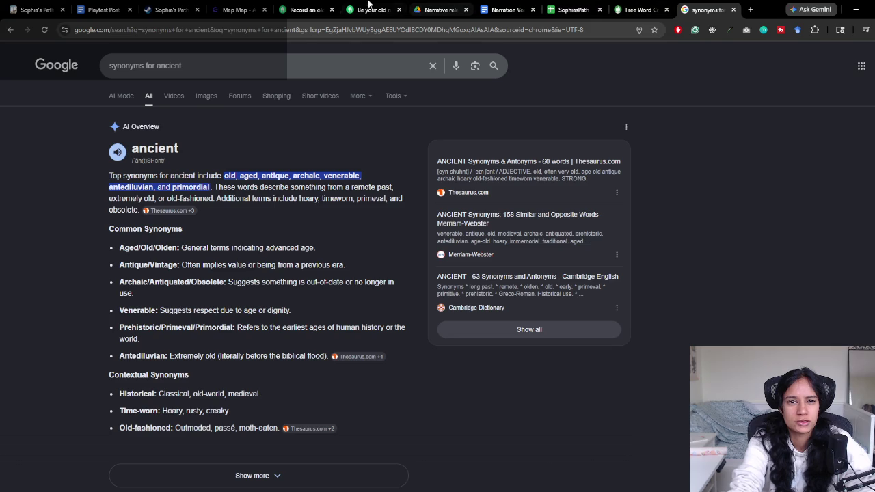
# Change the search to 'synonyms for abandoned' and expand the full synonym list
pyautogui.click(505, 10)
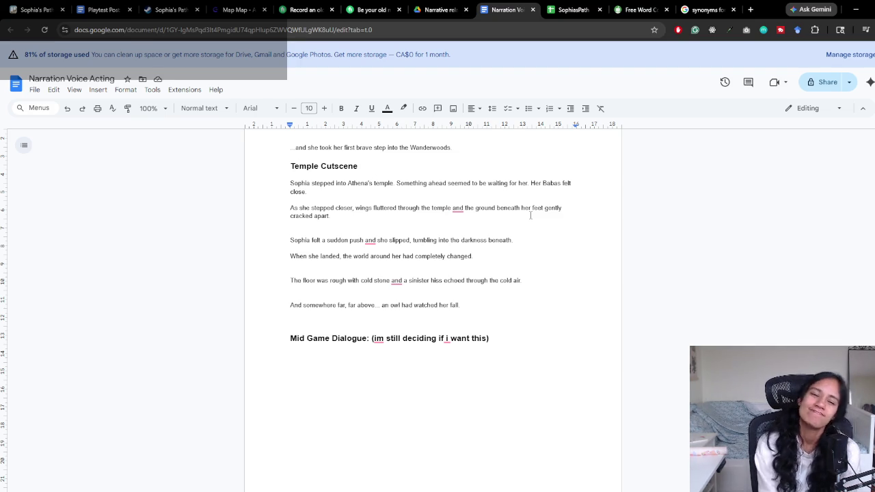
pyautogui.click(710, 9)
pyautogui.doubleClick(148, 66)
pyautogui.write('abandoned')
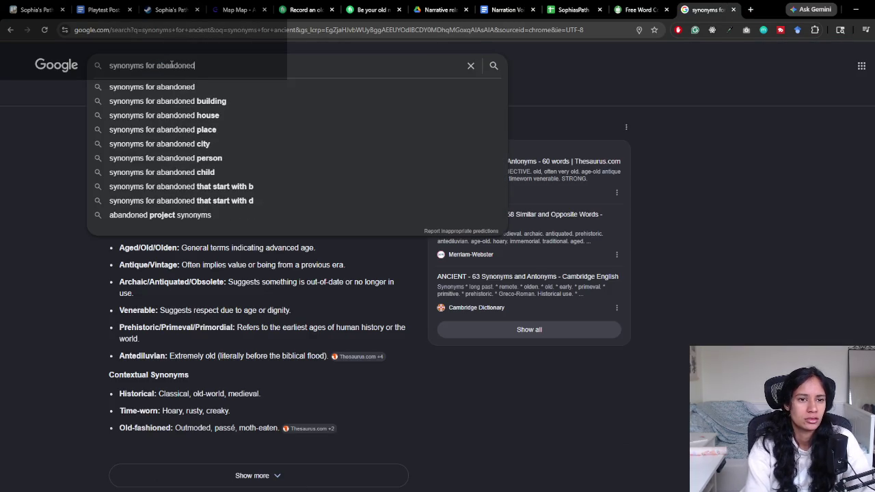
pyautogui.press('Return')
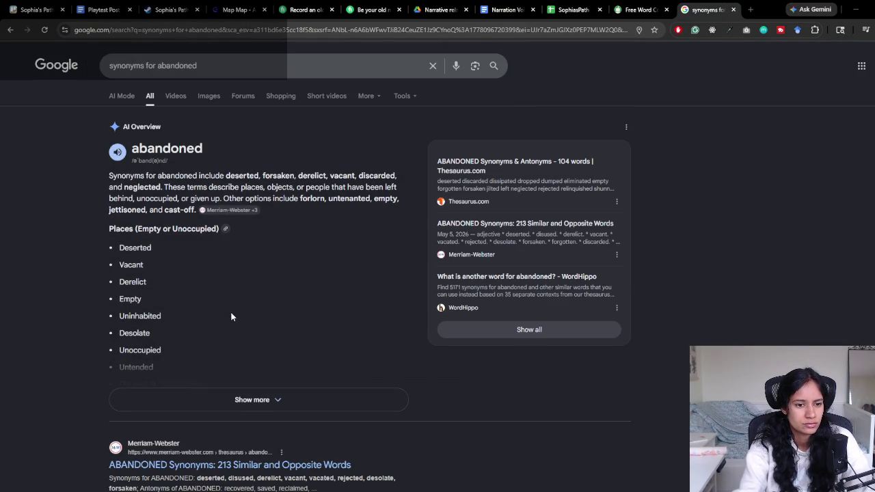
pyautogui.scroll(-1, 231, 317)
pyautogui.click(238, 353)
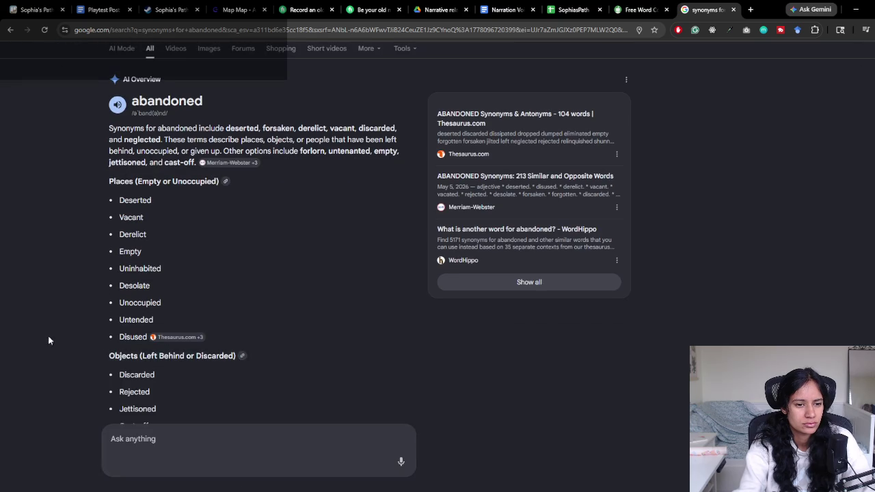
# Review the abandoned synonyms and sources for 'Forgotten', then return to the script doc
pyautogui.scroll(-2, 98, 339)
pyautogui.scroll(-1, 100, 339)
pyautogui.scroll(-1, 100, 339)
pyautogui.scroll(-1, 100, 339)
pyautogui.scroll(-1, 100, 339)
pyautogui.scroll(-2, 101, 338)
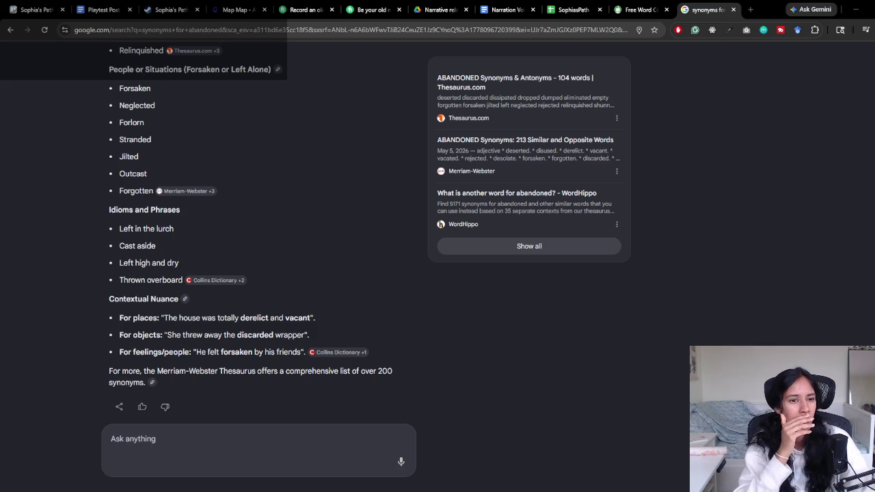
pyautogui.click(186, 191)
pyautogui.scroll(3, 359, 263)
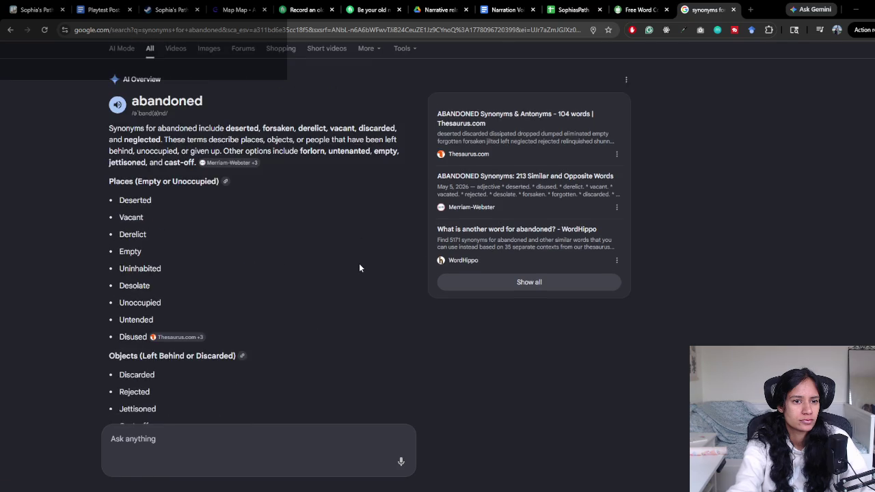
pyautogui.scroll(1, 358, 263)
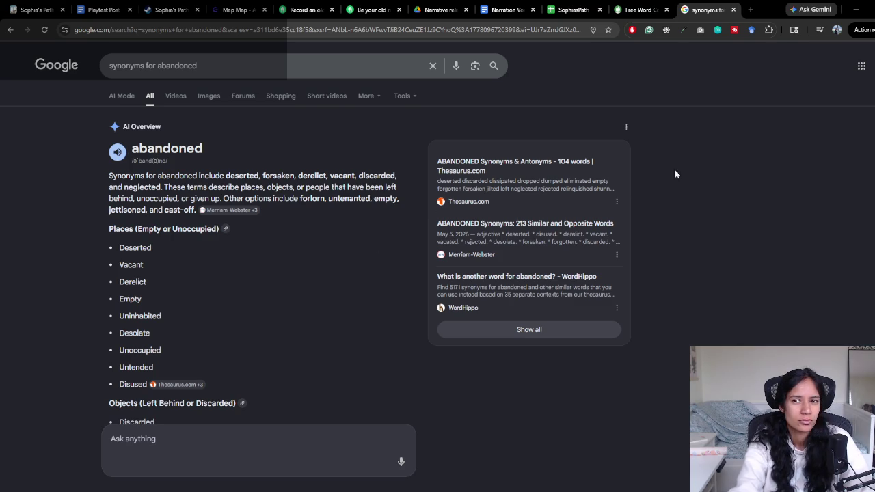
pyautogui.click(536, 5)
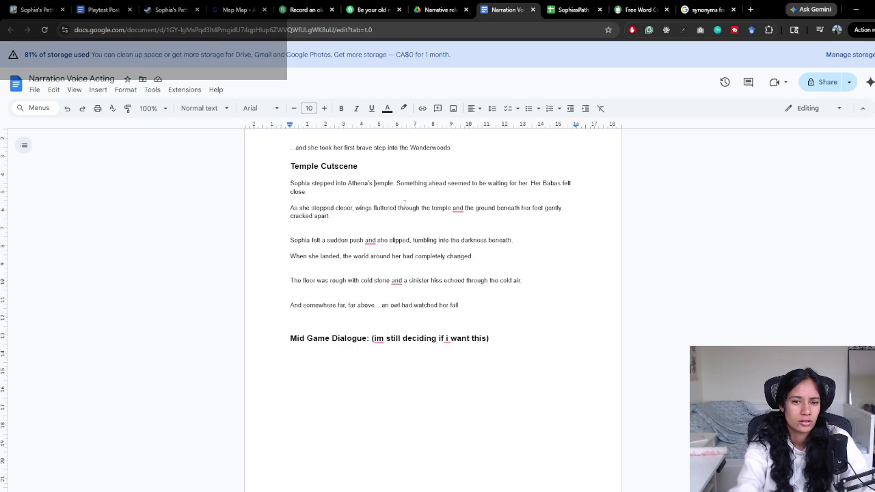
# Put the caret before 'temple', reread the abandoned synonyms, then open the SophiasPath sheet
pyautogui.click(349, 183)
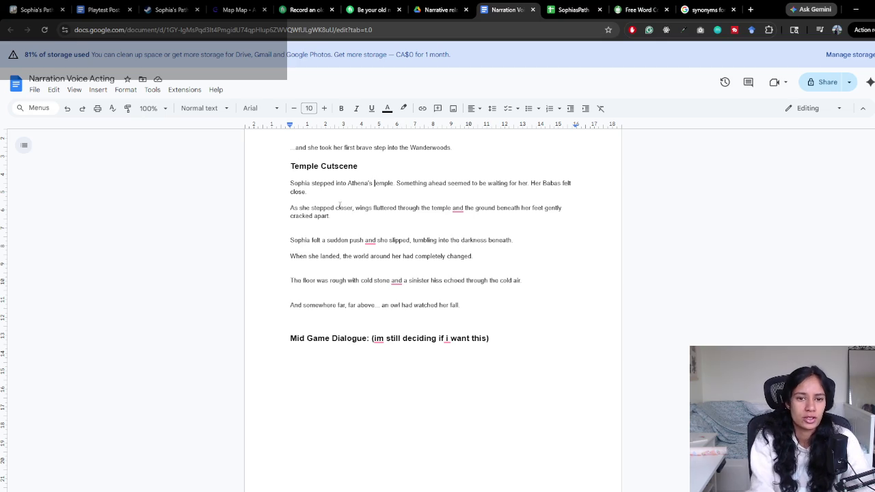
pyautogui.hotkey('ctrl', 'Right')
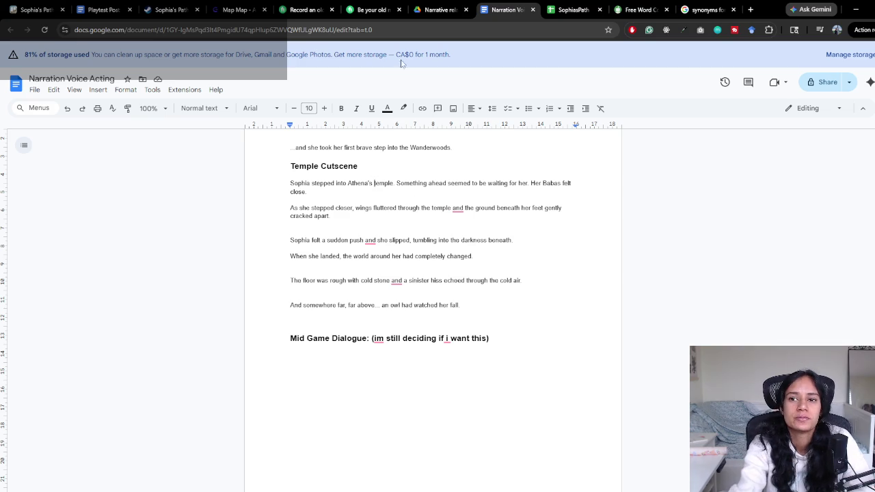
pyautogui.click(707, 9)
pyautogui.scroll(-2, 171, 249)
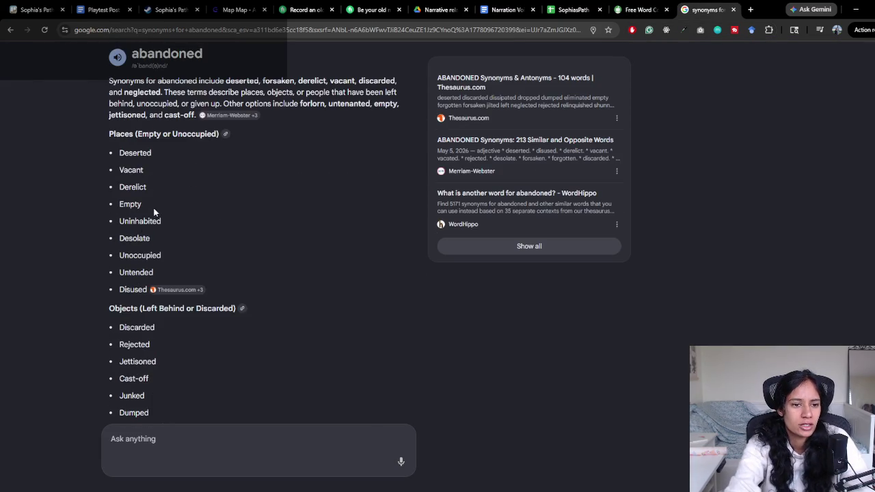
pyautogui.scroll(-2, 148, 201)
pyautogui.scroll(-2, 168, 227)
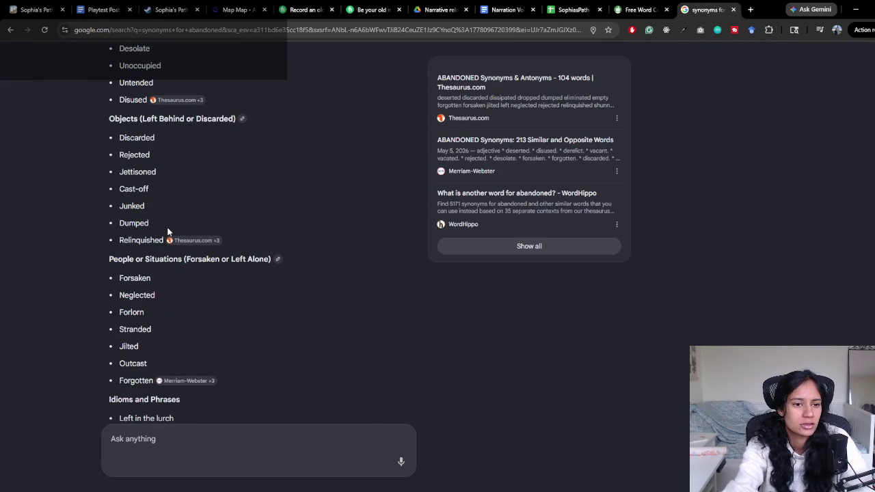
pyautogui.scroll(-1, 74, 268)
pyautogui.scroll(-1, 75, 268)
pyautogui.scroll(-2, 76, 268)
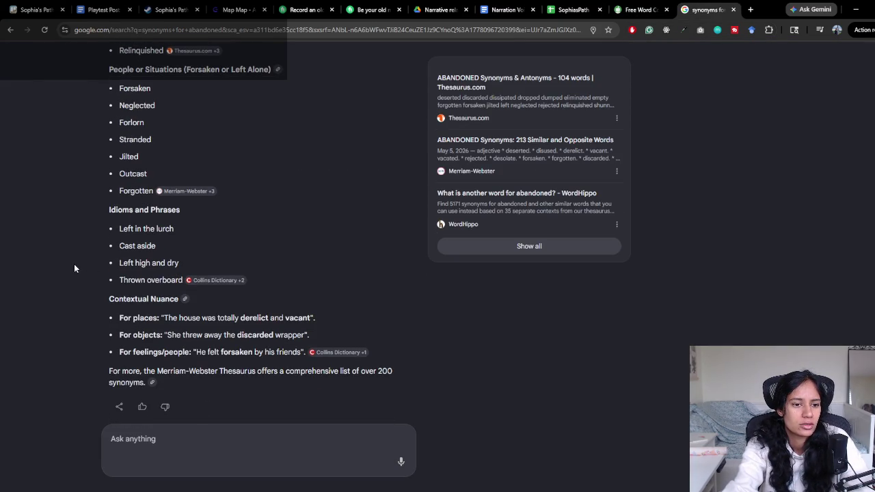
pyautogui.scroll(10, 92, 299)
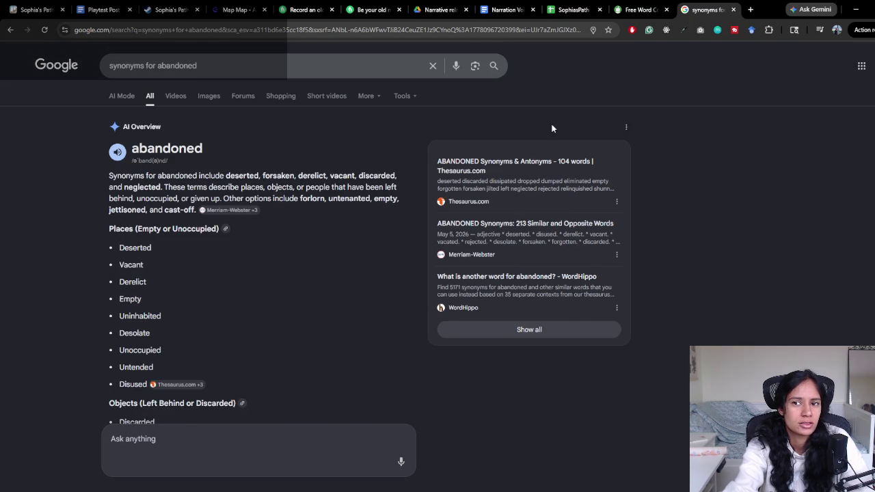
pyautogui.click(635, 7)
pyautogui.click(605, 6)
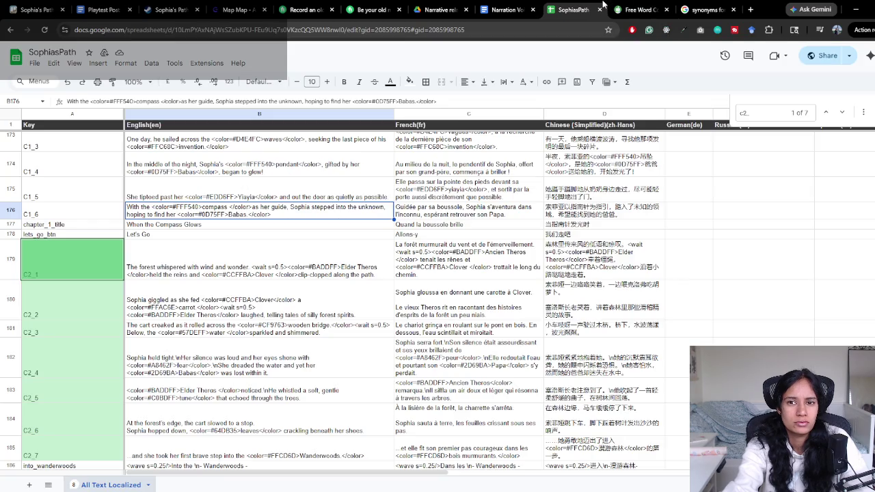
# Leave the localisation sheet for the Narration Voice Acting doc's Temple Cutscene section
pyautogui.click(518, 6)
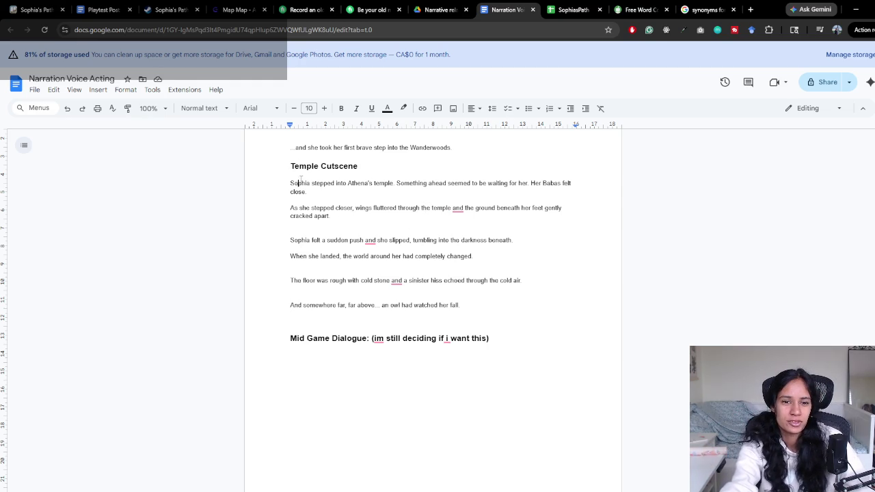
pyautogui.moveTo(290, 183); pyautogui.dragTo(373, 183)
pyautogui.click(348, 183)
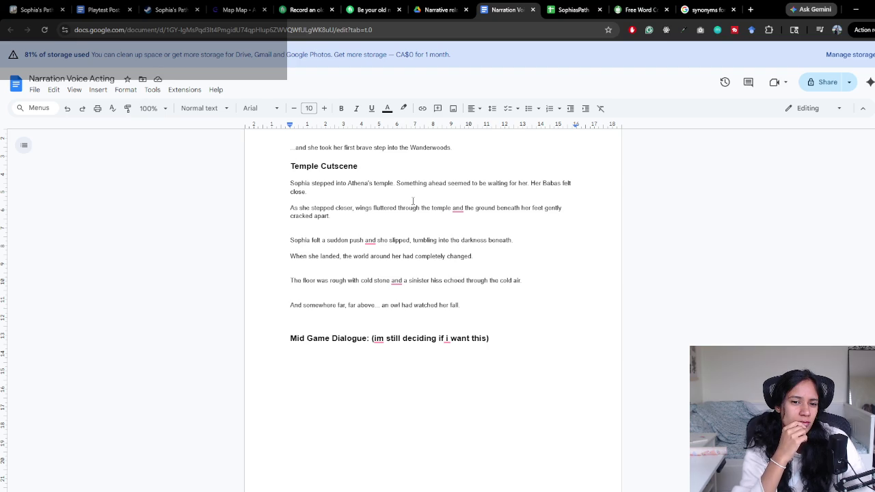
pyautogui.doubleClick(341, 184)
# Insert 'up the stairs and into' so the opening reads 'Sophia stepped up the stairs and into Athena's temple', then return to Unity
pyautogui.write('up the stairs and into')
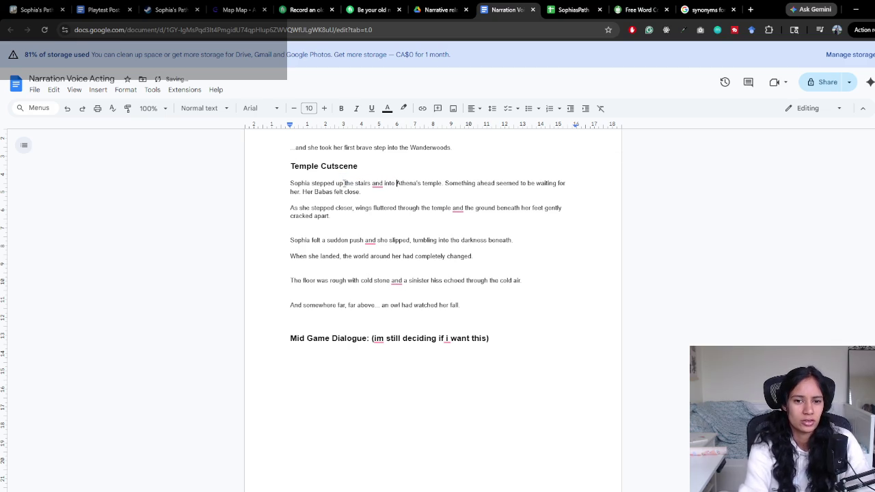
pyautogui.moveTo(360, 195)
pyautogui.mouseDown()
pyautogui.moveTo(290, 182)
pyautogui.moveTo(450, 183)
pyautogui.mouseUp()
pyautogui.press('Right')
pyautogui.press('Right')
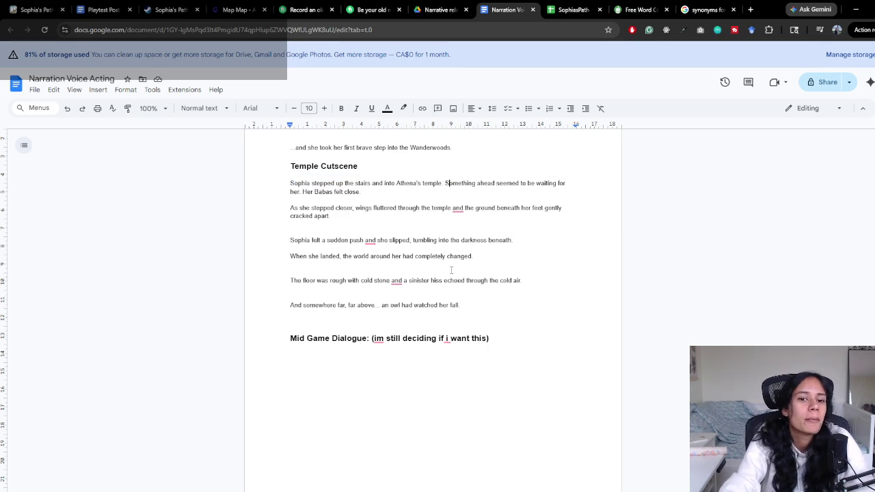
pyautogui.hotkey('alt', 'Tab')
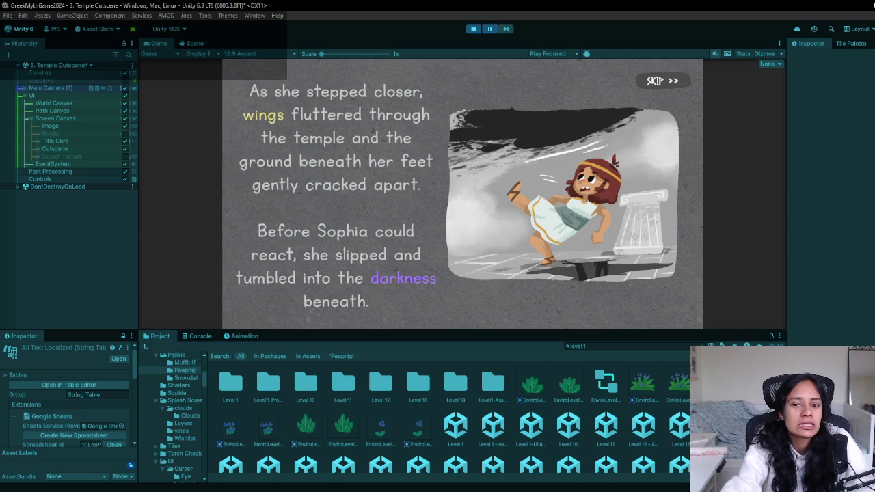
# Stop and replay the Temple Cutscene from the start, then minimize Unity
pyautogui.click(474, 29)
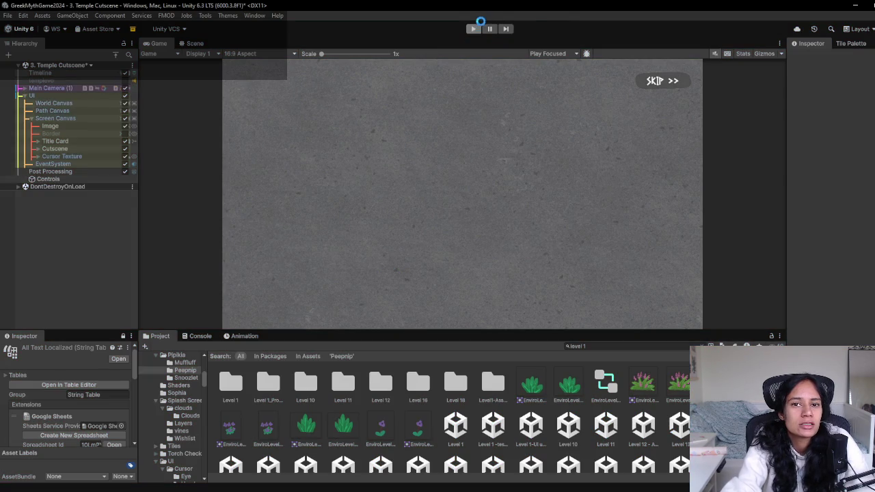
pyautogui.hotkey('ctrl', 'p')
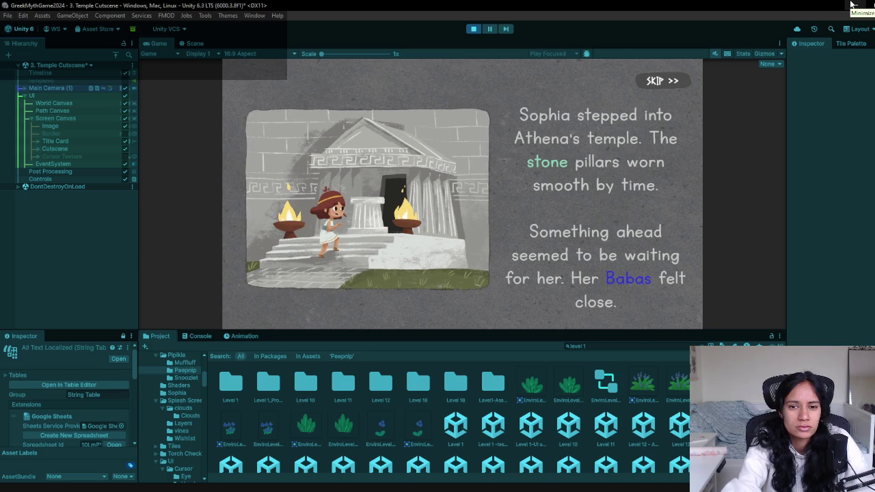
pyautogui.click(852, 5)
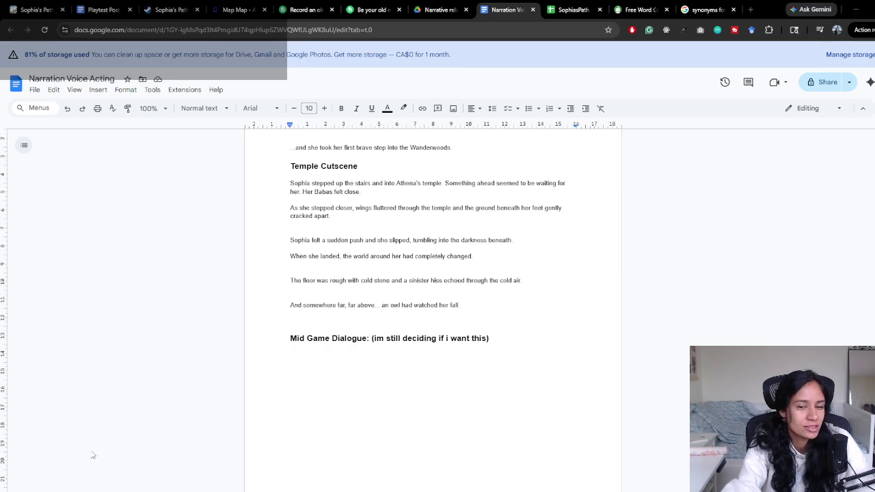
# Look over the temple paragraphs and select the sudden push line
pyautogui.click(458, 307)
pyautogui.scroll(3, 456, 308)
pyautogui.scroll(-5, 456, 308)
pyautogui.scroll(5, 444, 311)
pyautogui.scroll(-3, 433, 316)
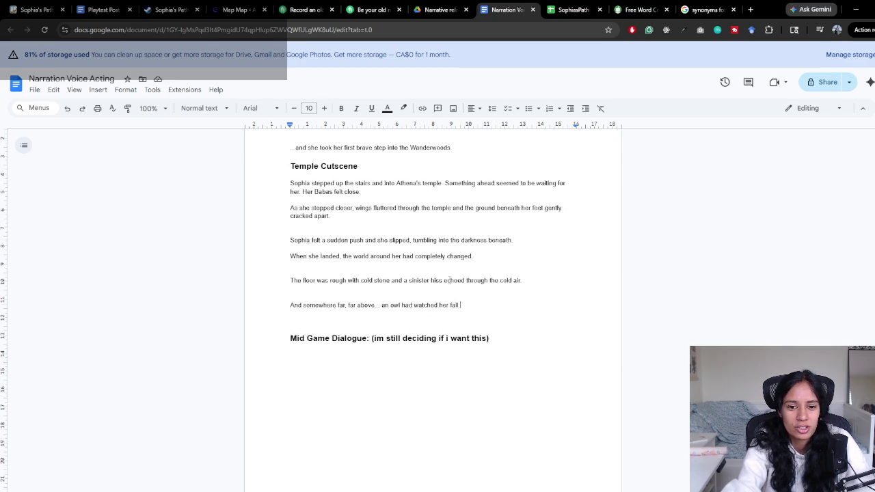
pyautogui.moveTo(289, 240); pyautogui.dragTo(566, 242)
pyautogui.click(566, 242)
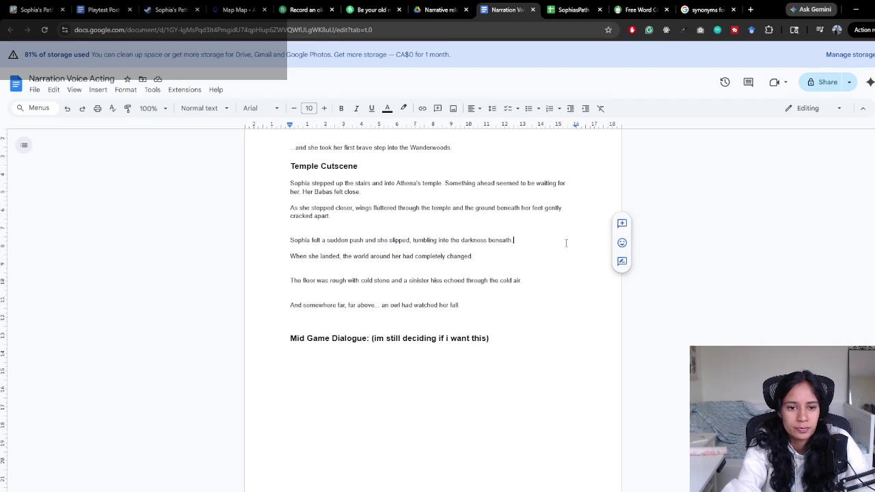
# Change the second temple line to 'As she walked closer' and start the game in Unity
pyautogui.doubleClick(324, 208)
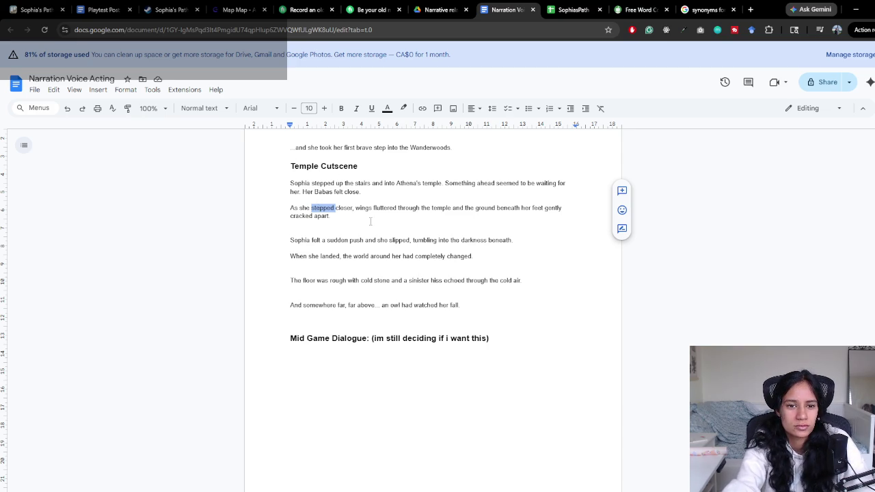
pyautogui.write('wa')
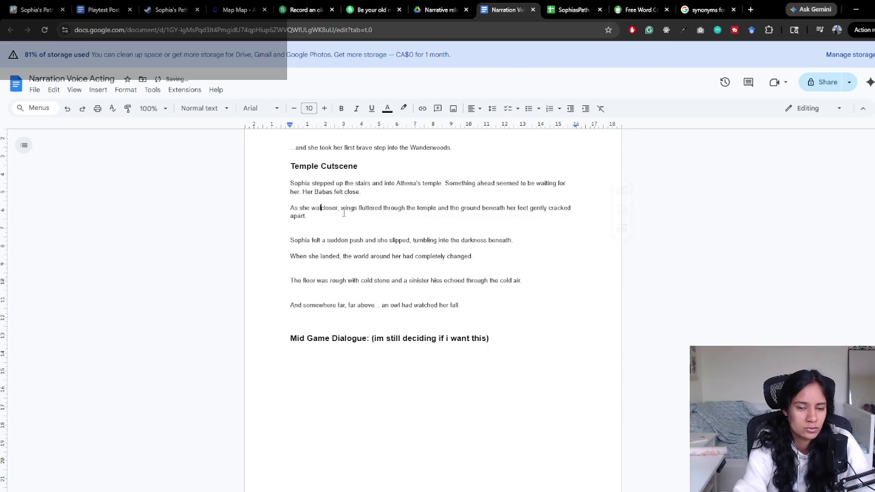
pyautogui.write('lked')
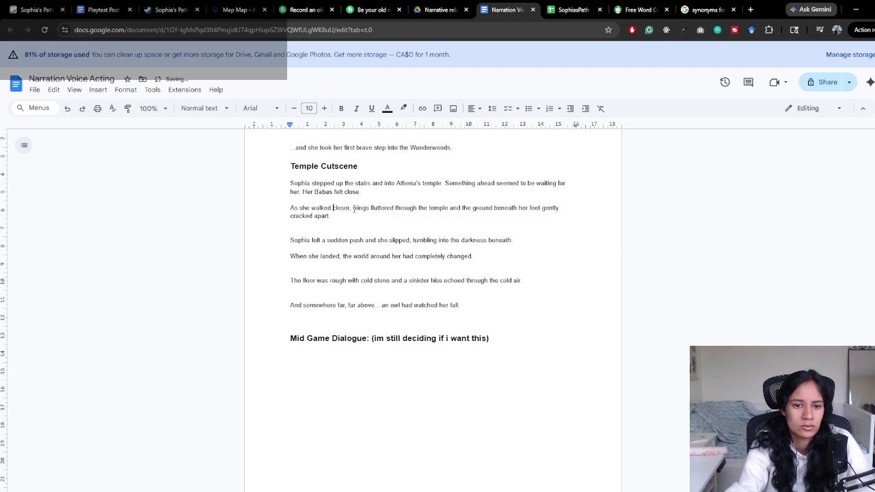
pyautogui.click(351, 208)
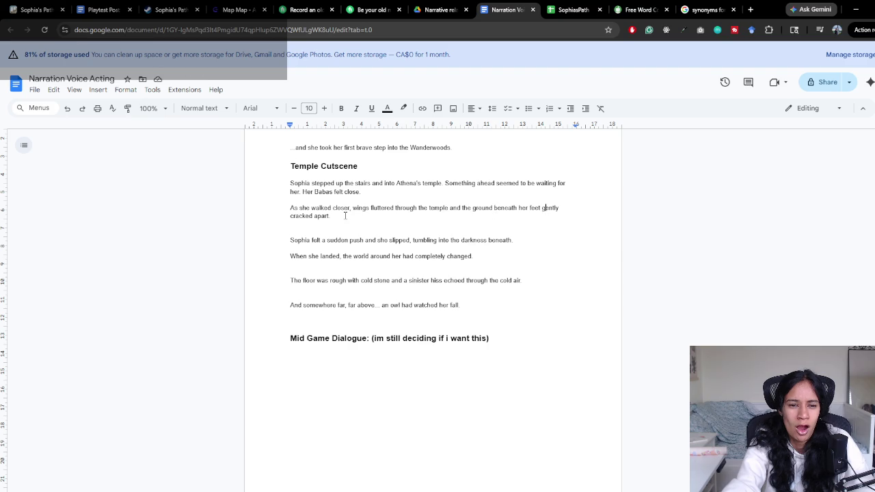
pyautogui.moveTo(345, 215); pyautogui.dragTo(277, 182)
pyautogui.click(333, 232)
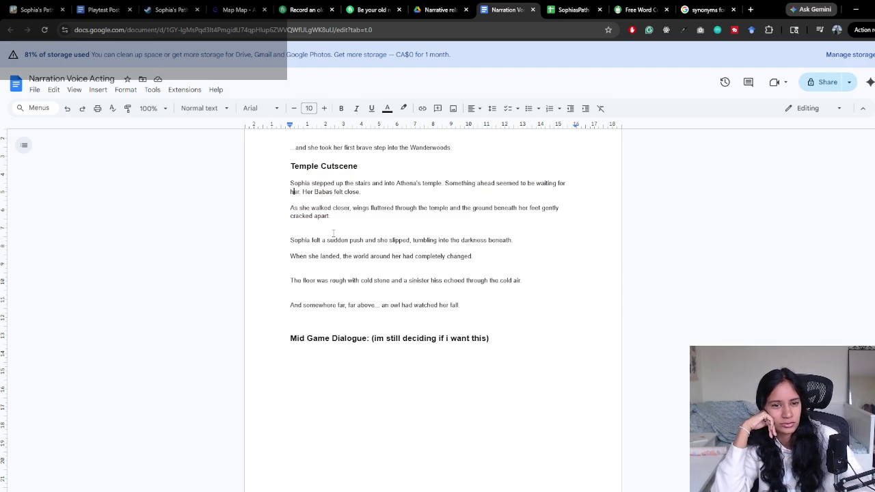
pyautogui.press('Up')
pyautogui.press('Up')
pyautogui.press('Up')
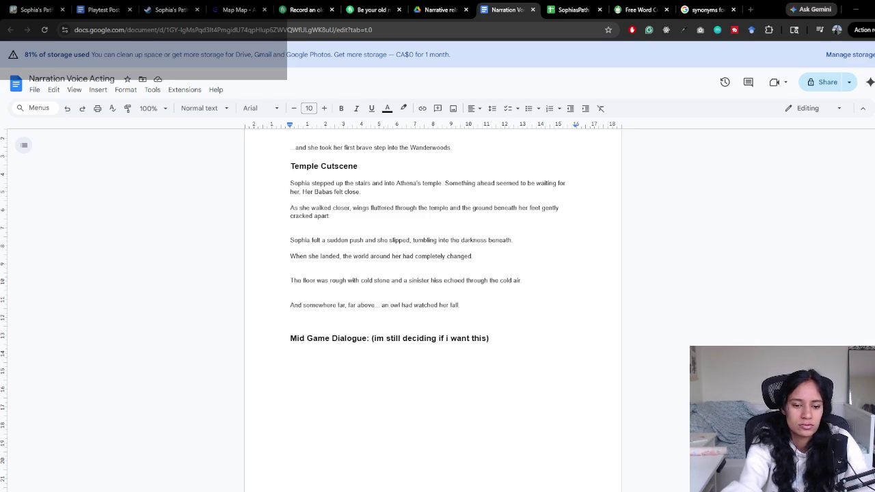
pyautogui.hotkey('alt', 'Tab')
pyautogui.click(473, 28)
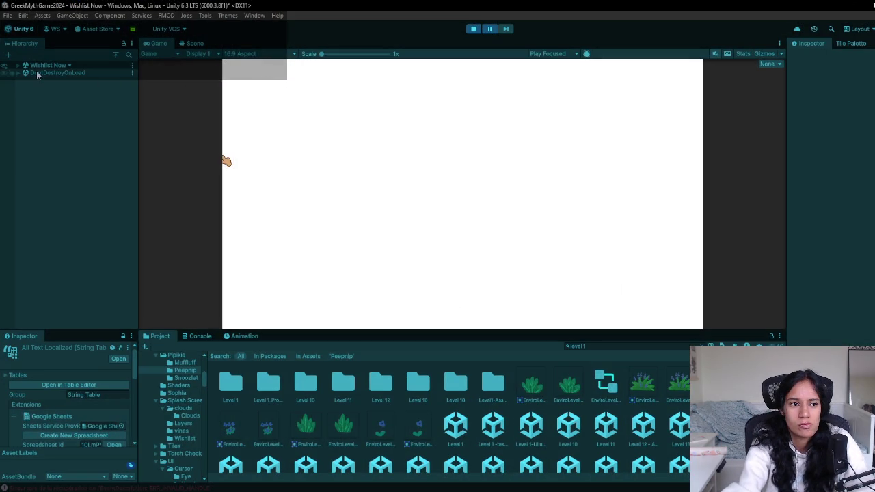
# Rerun the Temple Cutscene in Unity, stop it, and minimize Unity
pyautogui.click(474, 29)
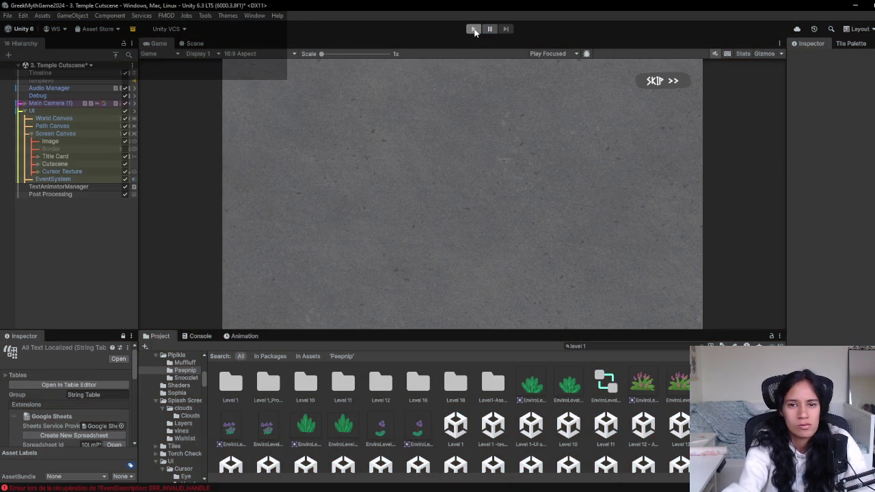
pyautogui.click(474, 28)
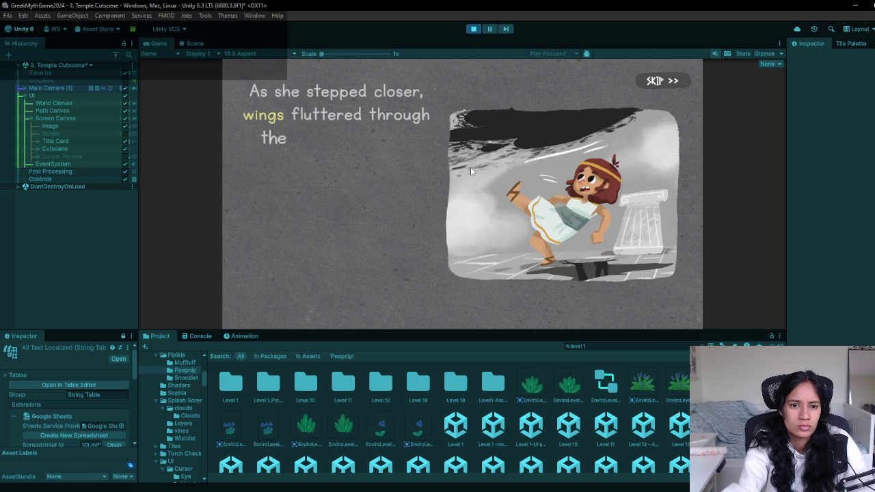
pyautogui.click(477, 29)
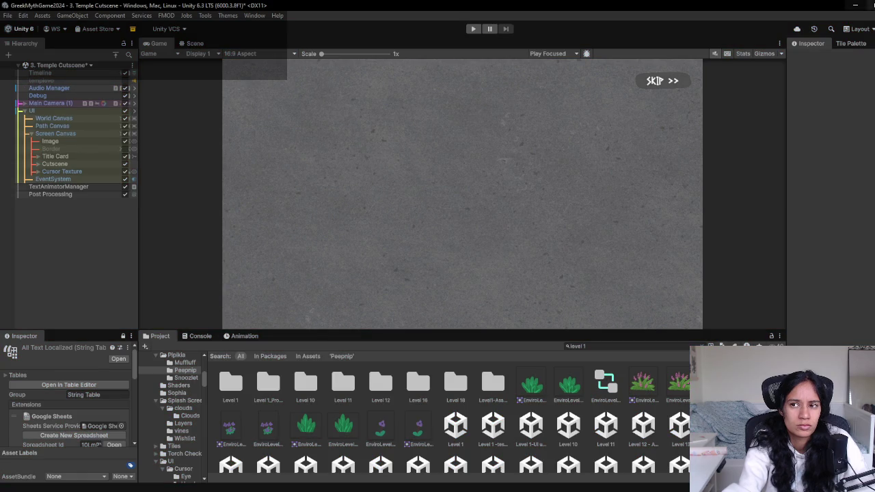
pyautogui.click(853, 9)
# Select and review the first temple line and the 'walked closer' paragraph in the doc
pyautogui.moveTo(290, 183)
pyautogui.mouseDown()
pyautogui.moveTo(415, 190)
pyautogui.moveTo(360, 192)
pyautogui.mouseUp()
pyautogui.click(362, 192)
pyautogui.click(290, 207)
pyautogui.moveTo(290, 207); pyautogui.dragTo(488, 217)
pyautogui.click(349, 217)
pyautogui.click(488, 216)
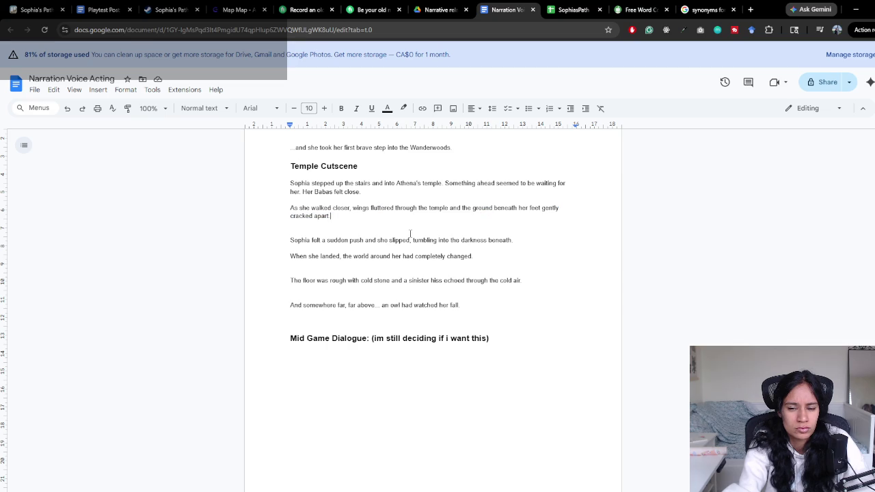
pyautogui.tripleClick(294, 217)
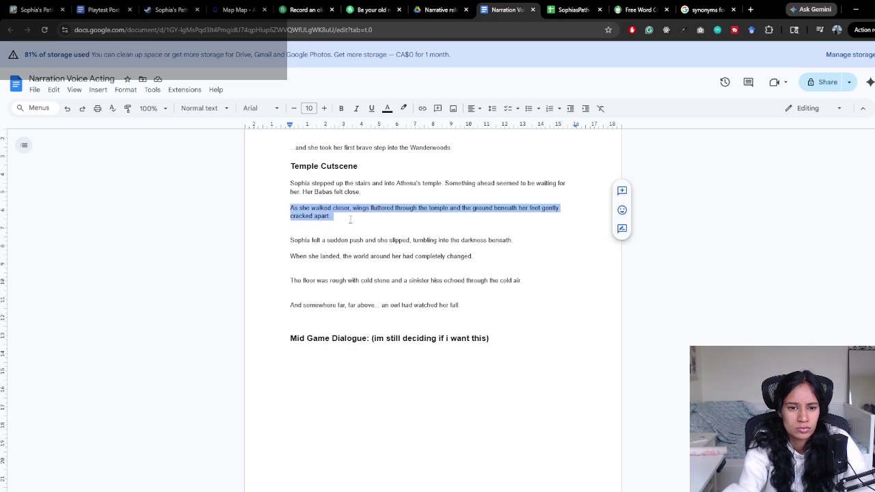
pyautogui.press('Right')
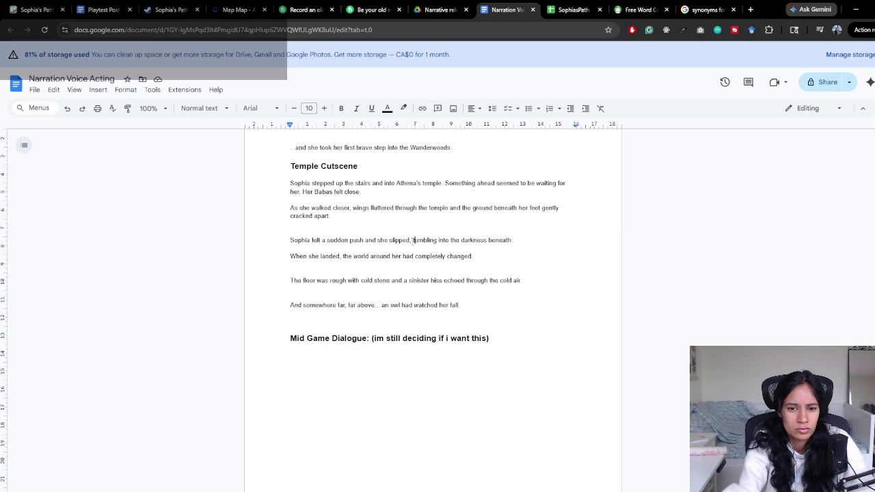
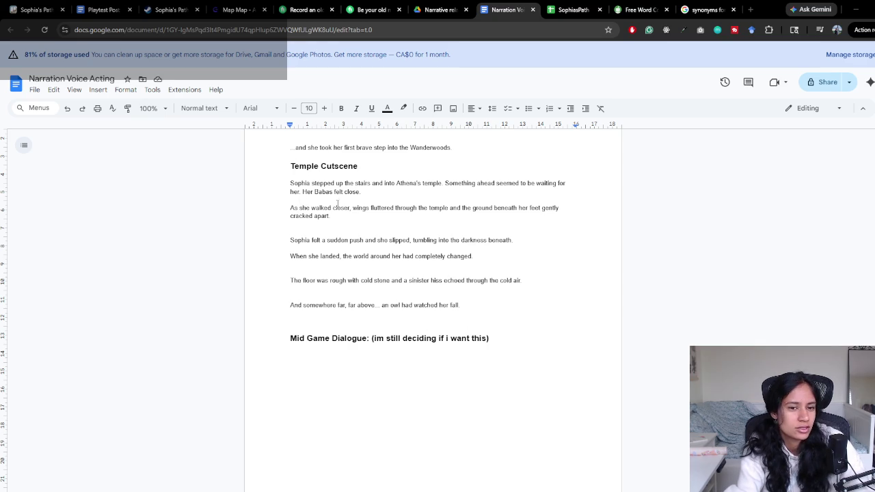
# Review the Temple Cutscene narration lines around 'walked closer' and 'cracked apart'
pyautogui.moveTo(350, 209)
pyautogui.mouseDown()
pyautogui.moveTo(311, 208)
pyautogui.moveTo(352, 208)
pyautogui.mouseUp()
pyautogui.click(344, 217)
pyautogui.click(354, 224)
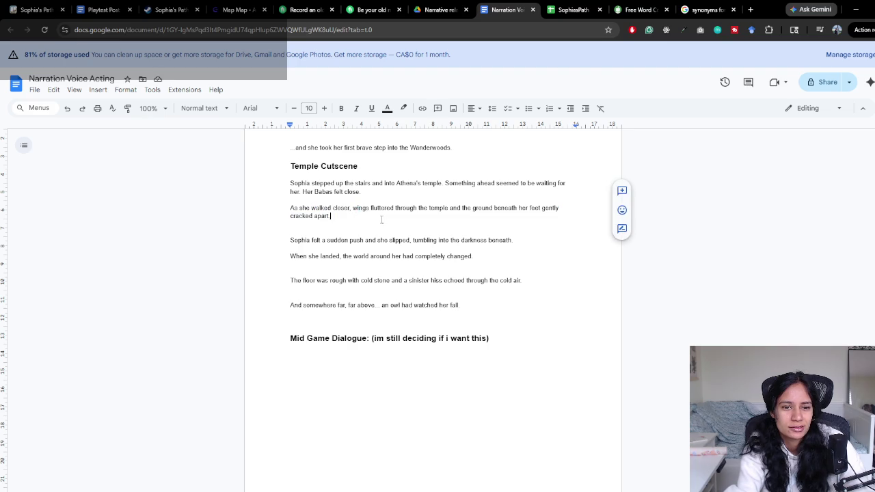
pyautogui.keyDown('shift'); pyautogui.click(353, 209); pyautogui.keyUp('shift')
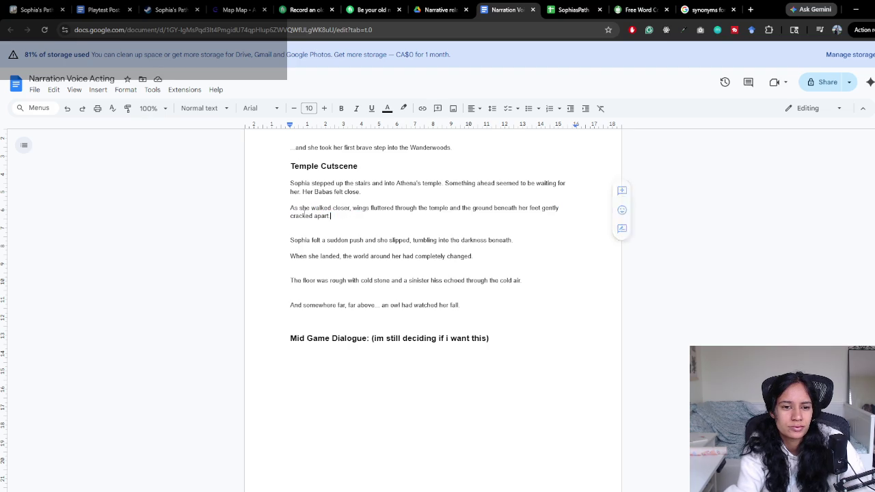
pyautogui.moveTo(289, 208); pyautogui.dragTo(359, 217)
pyautogui.click(359, 217)
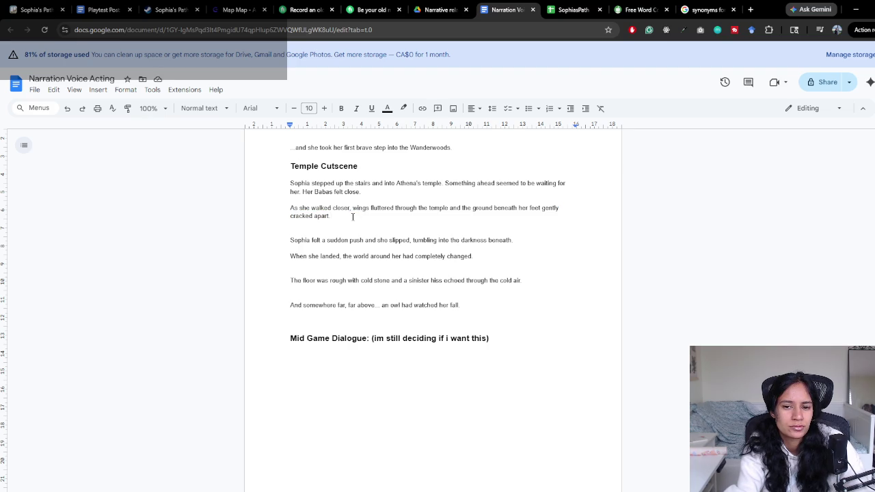
pyautogui.moveTo(298, 211); pyautogui.dragTo(348, 217)
pyautogui.click(314, 236)
pyautogui.moveTo(294, 239)
pyautogui.mouseDown()
pyautogui.moveTo(391, 232)
pyautogui.moveTo(452, 252)
pyautogui.moveTo(514, 243)
pyautogui.mouseUp()
pyautogui.click(514, 241)
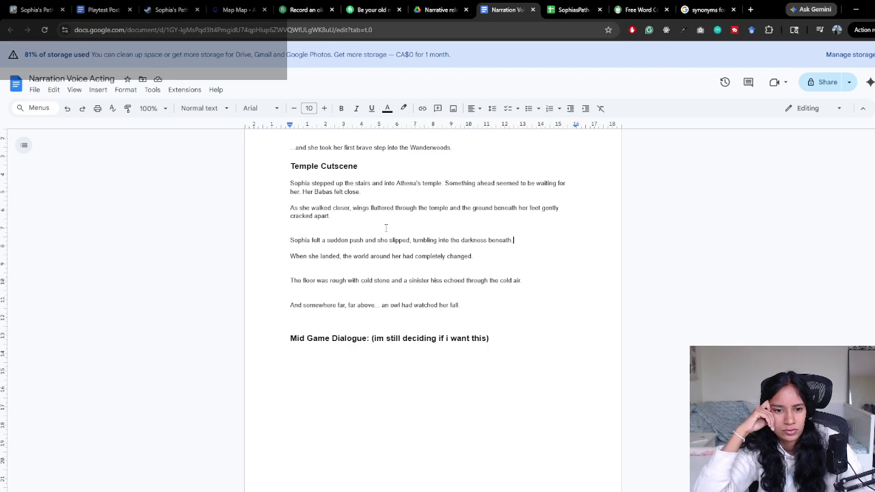
# Replace 'closer' with 'inside' so the narration reads 'walked inside'
pyautogui.doubleClick(337, 207)
pyautogui.write('inside')
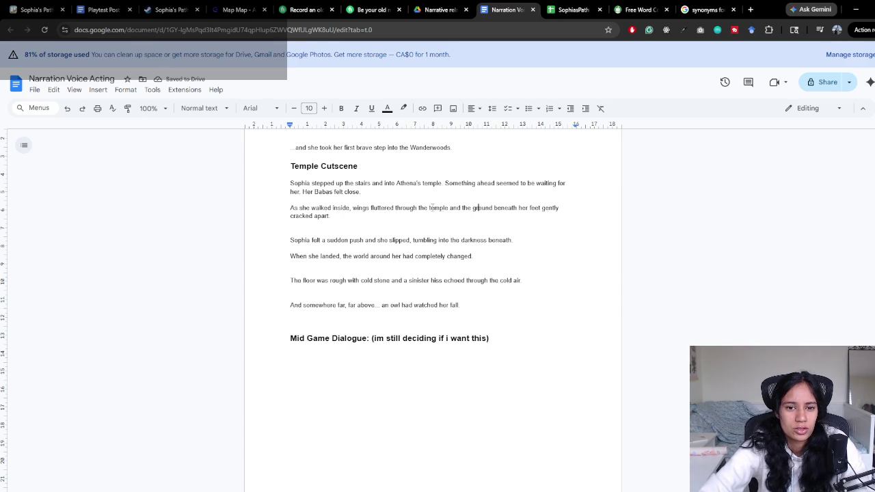
pyautogui.doubleClick(434, 208)
pyautogui.click(470, 207)
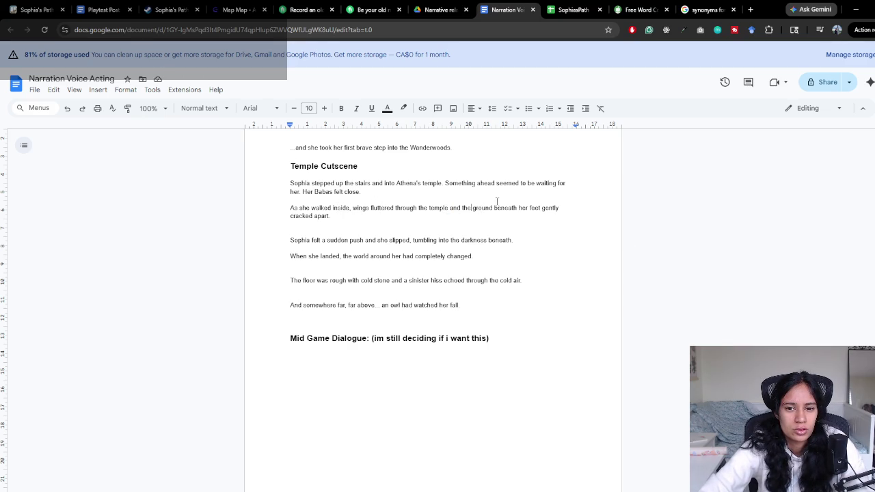
pyautogui.doubleClick(334, 240)
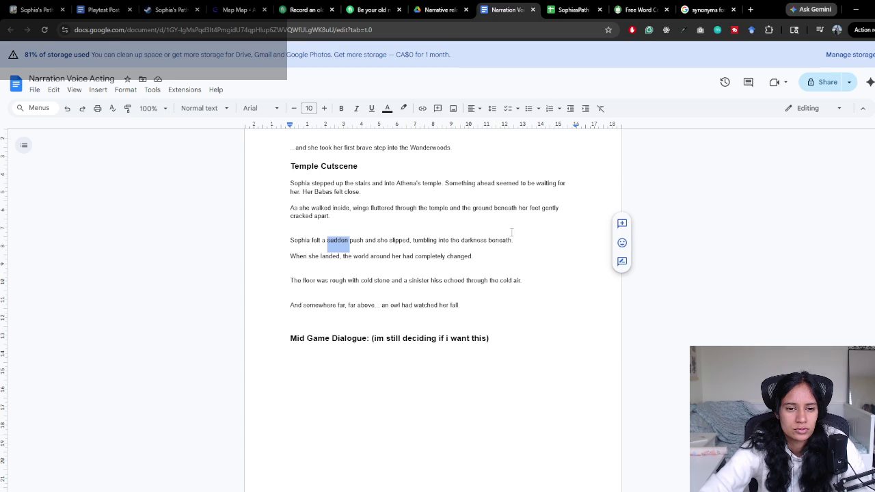
pyautogui.click(542, 208)
# Read through the 'she landed', 'floor was rough' and 'And somewhere' lines, then return to Unity
pyautogui.moveTo(350, 240); pyautogui.dragTo(516, 240)
pyautogui.click(518, 240)
pyautogui.moveTo(308, 256); pyautogui.dragTo(517, 257)
pyautogui.click(517, 257)
pyautogui.moveTo(294, 280)
pyautogui.mouseDown()
pyautogui.moveTo(562, 282)
pyautogui.moveTo(283, 275)
pyautogui.mouseUp()
pyautogui.click(537, 284)
pyautogui.moveTo(290, 304); pyautogui.dragTo(480, 305)
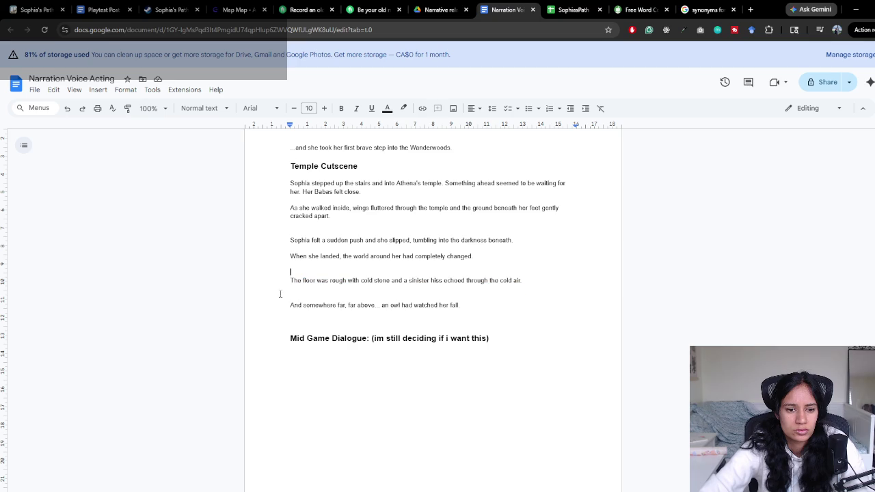
pyautogui.click(481, 305)
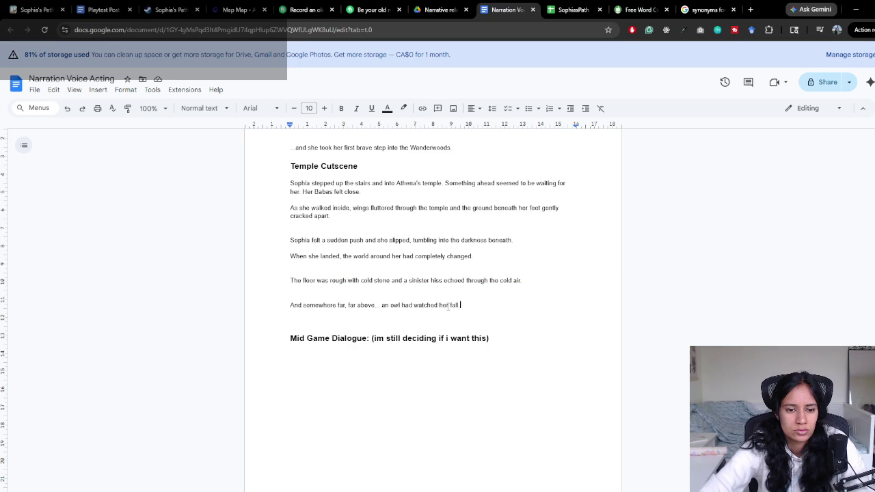
pyautogui.moveTo(467, 305); pyautogui.dragTo(340, 280)
pyautogui.click(372, 280)
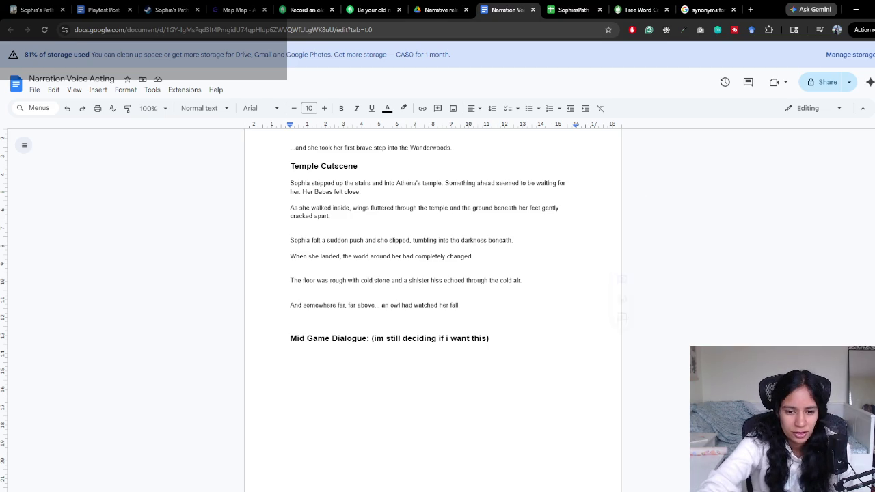
pyautogui.hotkey('alt', 'Tab')
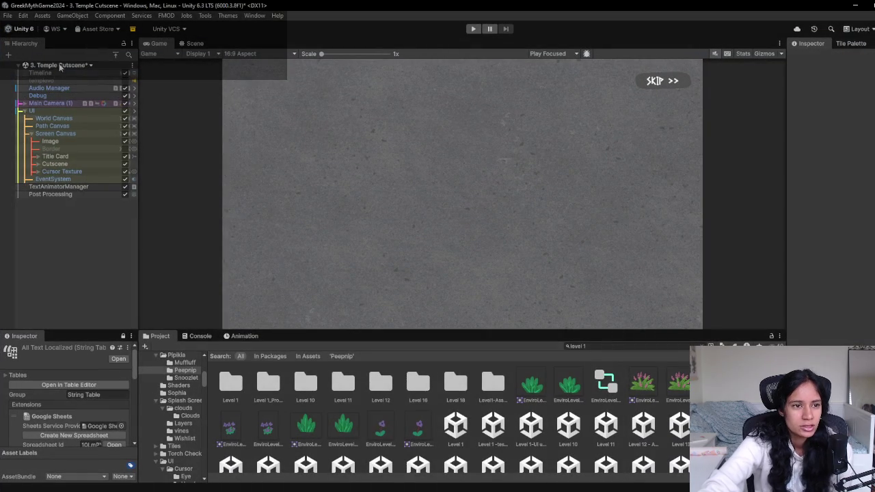
# Open the Level 1 scene, saving the modified Temple Cutscene scene
pyautogui.click(59, 66)
pyautogui.scroll(-2, 66, 117)
pyautogui.scroll(1, 66, 114)
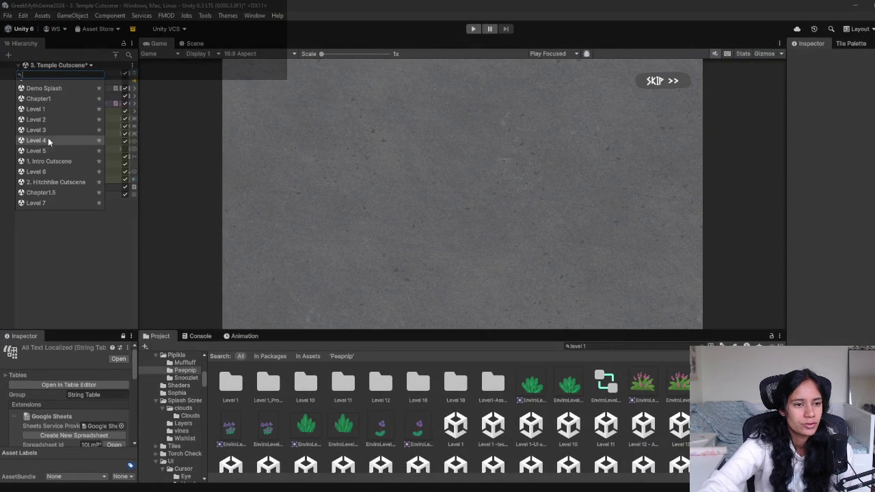
pyautogui.click(47, 110)
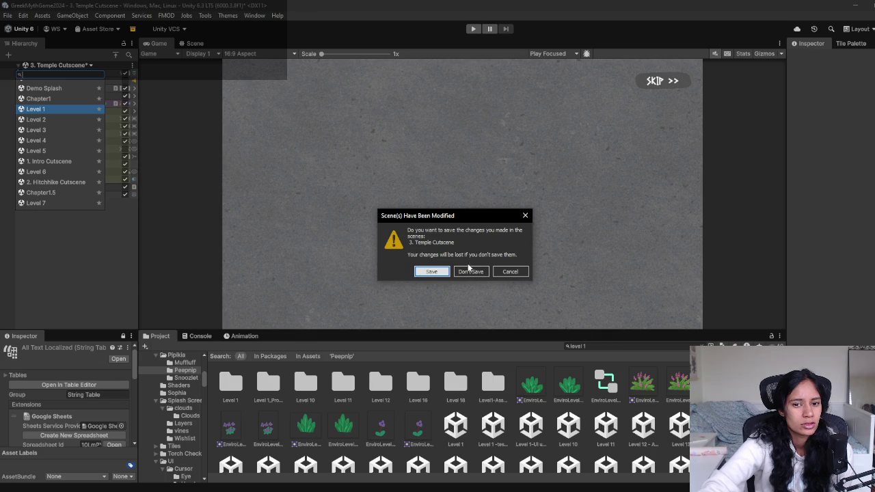
pyautogui.click(426, 271)
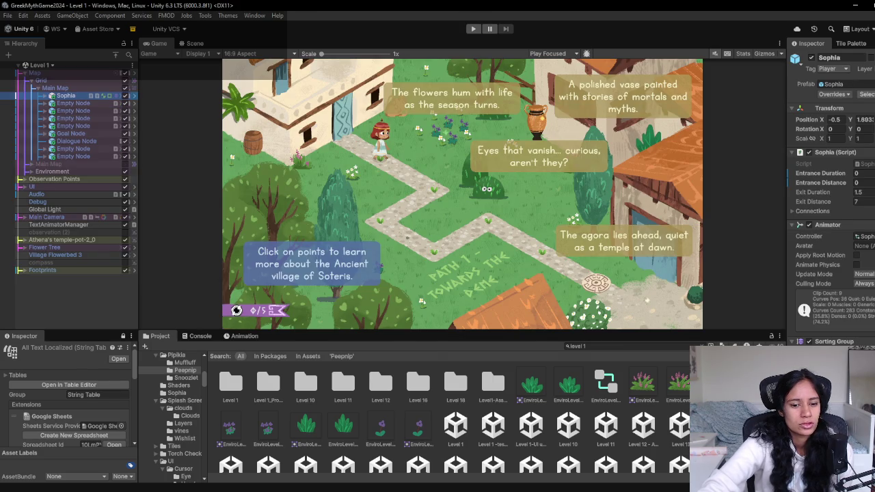
# Discard the Temple Cutscene scene's changes in GitHub Desktop
pyautogui.hotkey('alt', 'Tab')
pyautogui.click(367, 262)
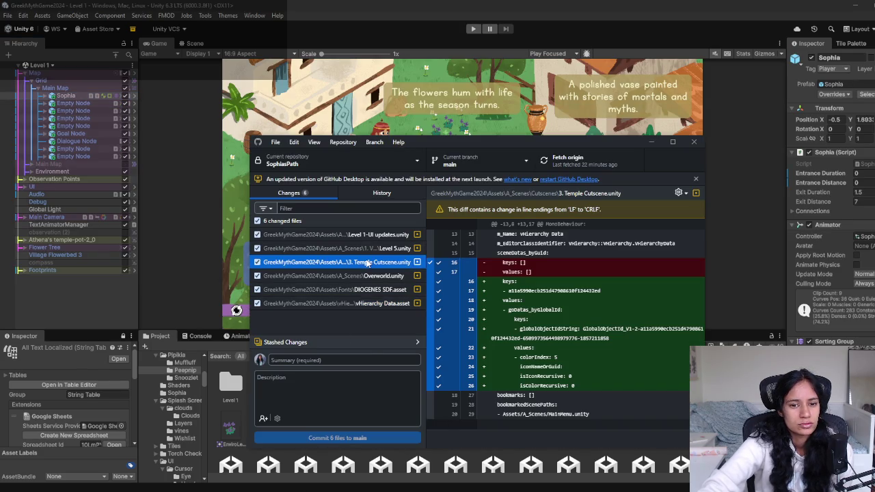
pyautogui.rightClick(367, 262)
pyautogui.click(410, 273)
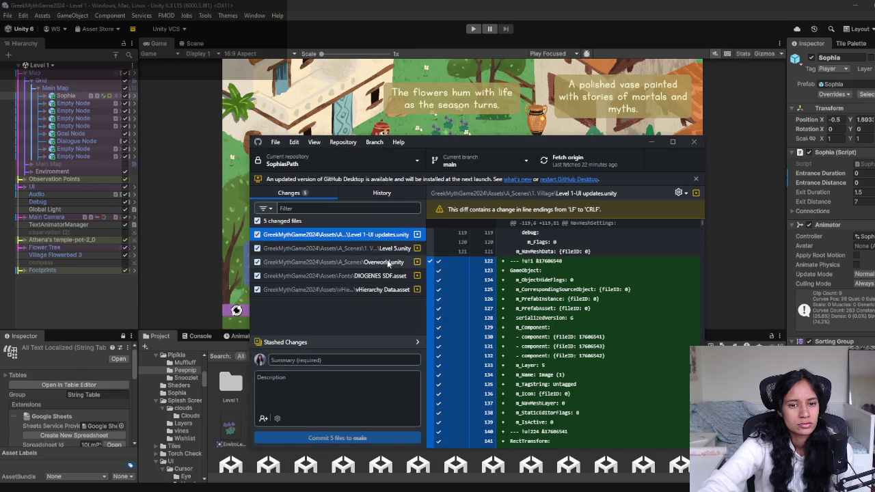
pyautogui.click(225, 216)
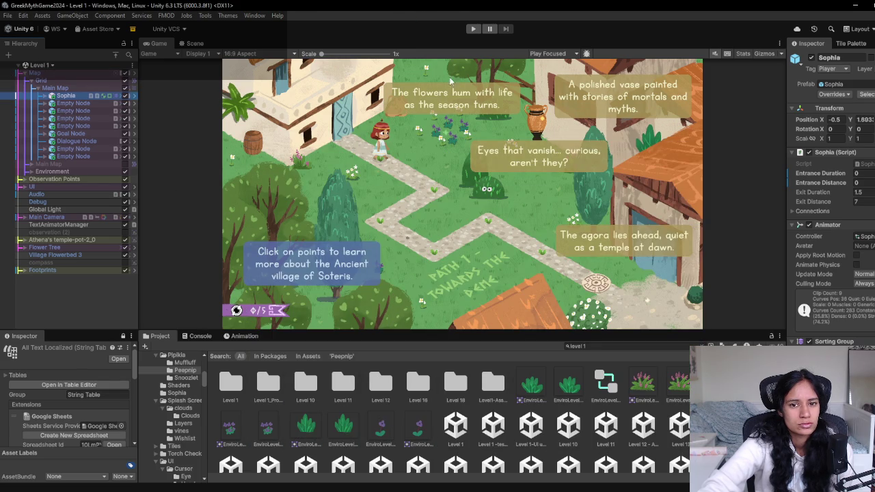
# Playtest Level 1, inspecting the vase and walking Sophia down the path, then stop
pyautogui.click(472, 29)
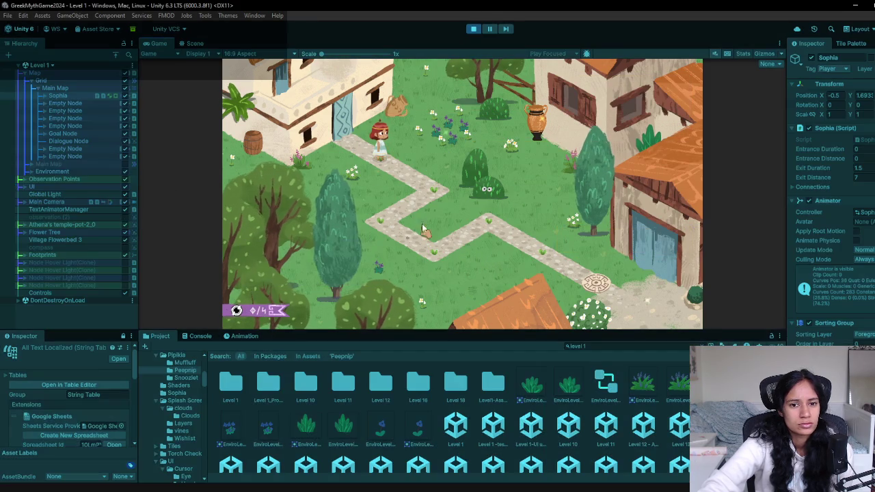
pyautogui.click(537, 123)
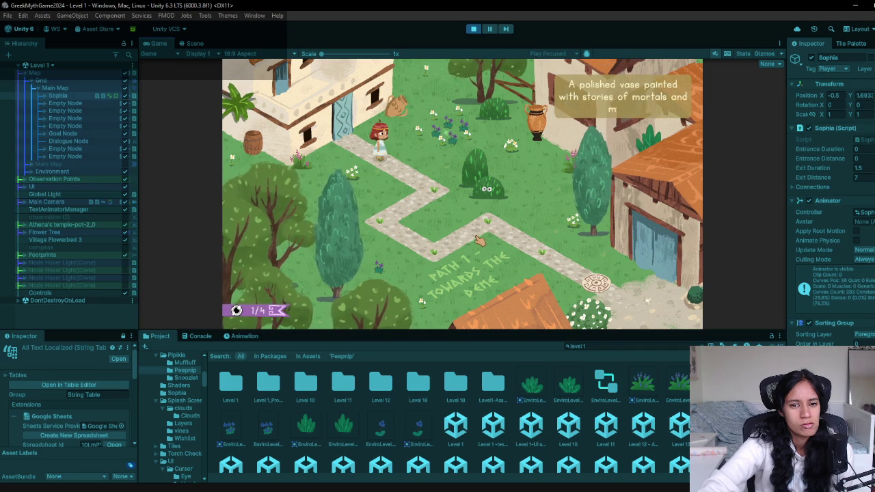
pyautogui.click(388, 222)
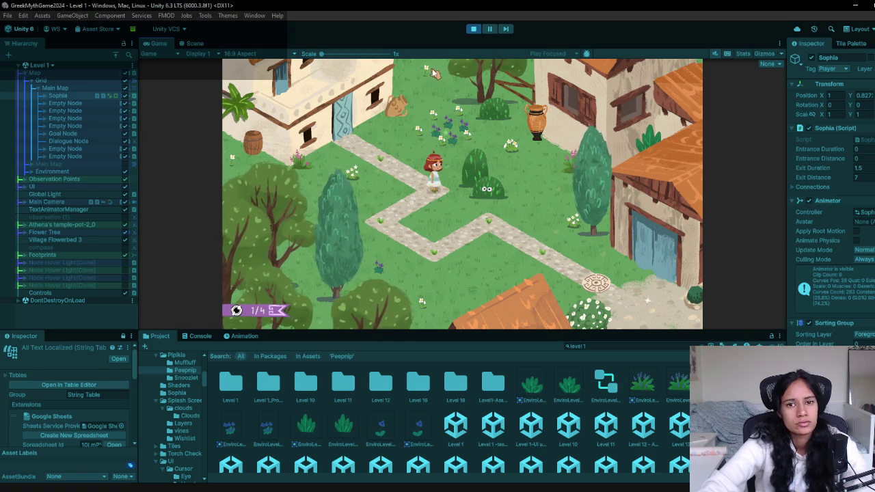
pyautogui.press('Escape')
pyautogui.click(472, 29)
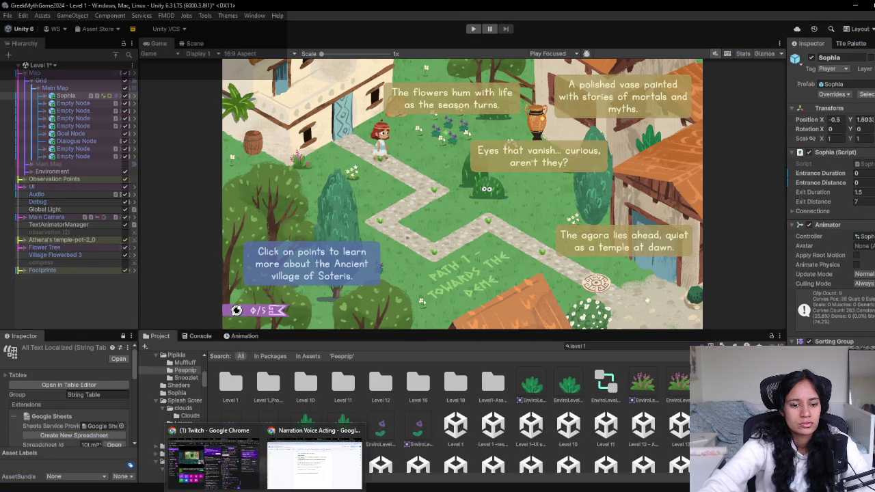
# Add a new line under Mid Game Dialogue in the narration script
pyautogui.click(318, 433)
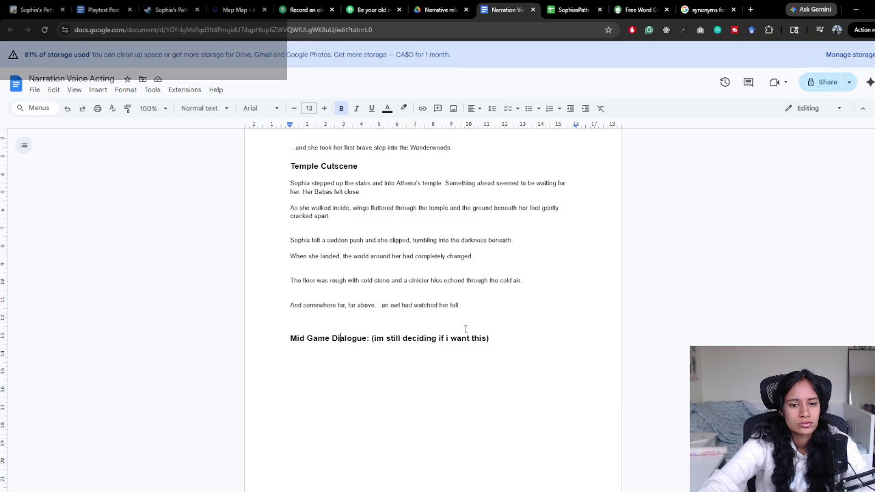
pyautogui.press('Return')
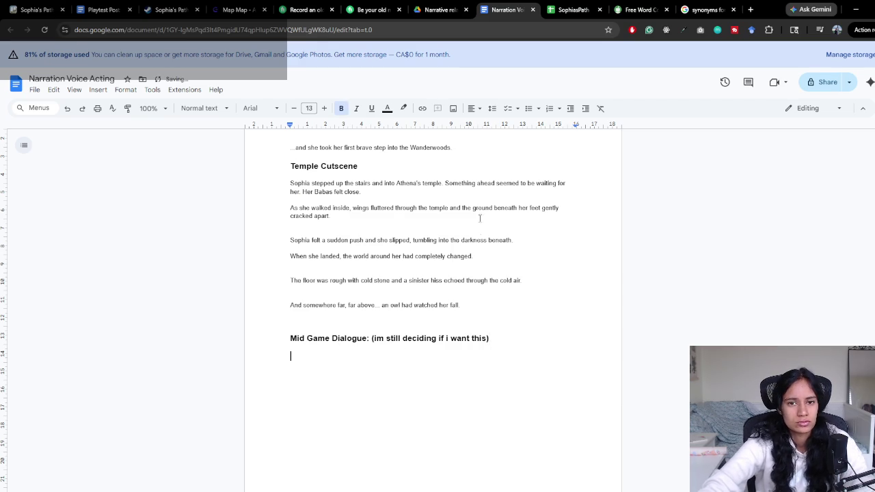
pyautogui.hotkey('alt', 'Tab')
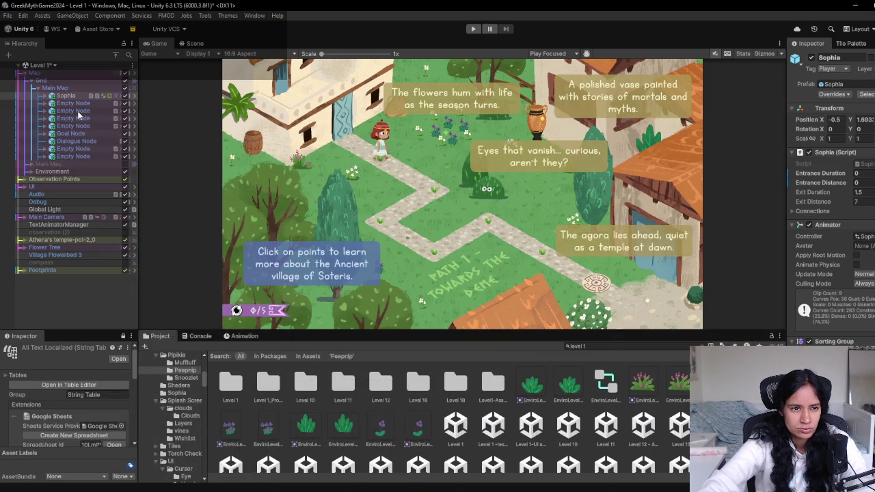
# Open Level 5 and move Sophia to the next node to trigger the pendant dialogue
pyautogui.click(54, 67)
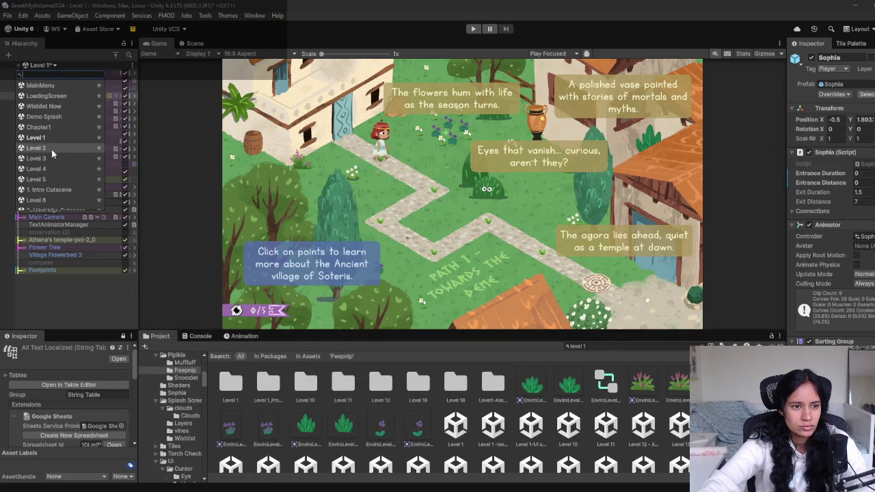
pyautogui.click(40, 179)
pyautogui.click(470, 271)
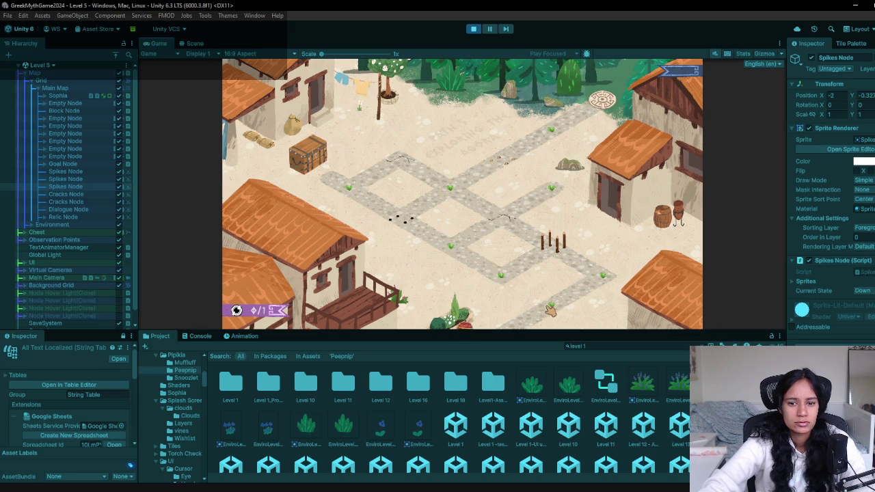
pyautogui.click(618, 287)
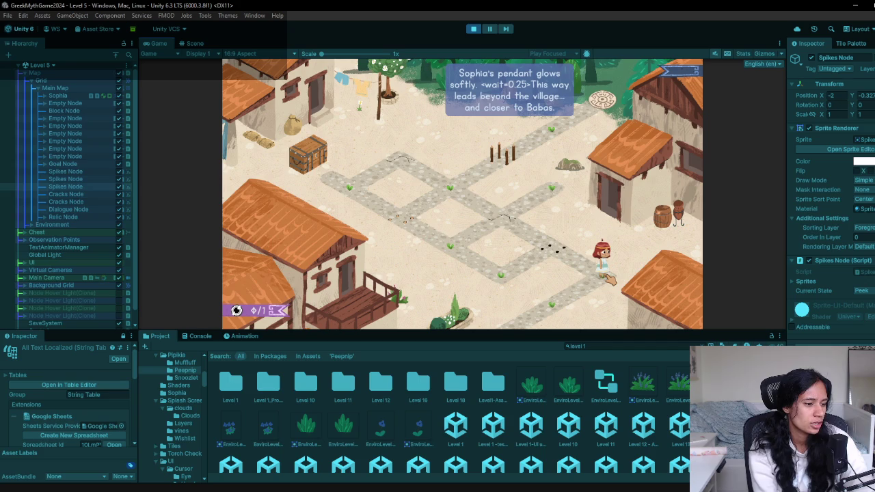
pyautogui.click(608, 278)
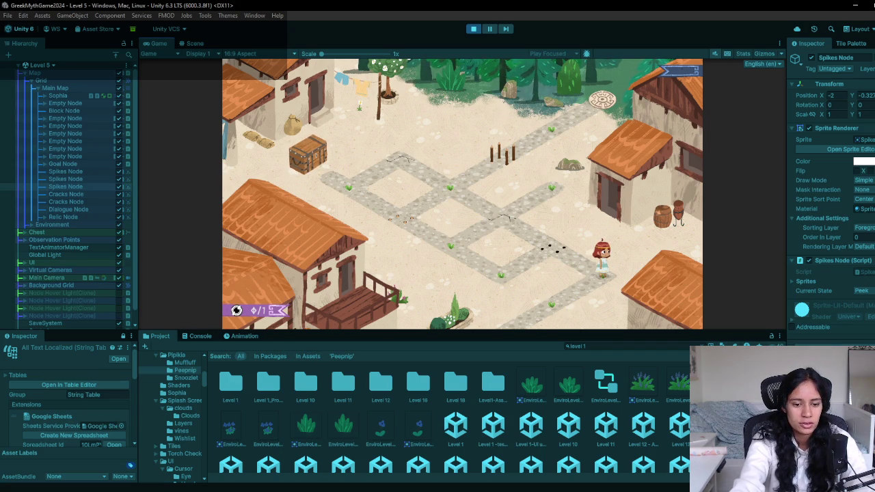
# Check the DIOGENES SDF.asset change in version control, then stop the game
pyautogui.hotkey('alt', 'Tab')
pyautogui.click(403, 276)
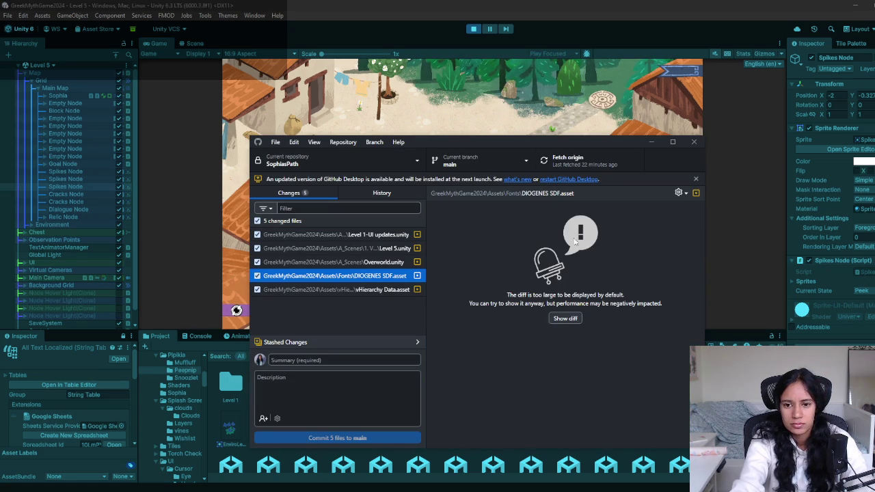
pyautogui.click(388, 13)
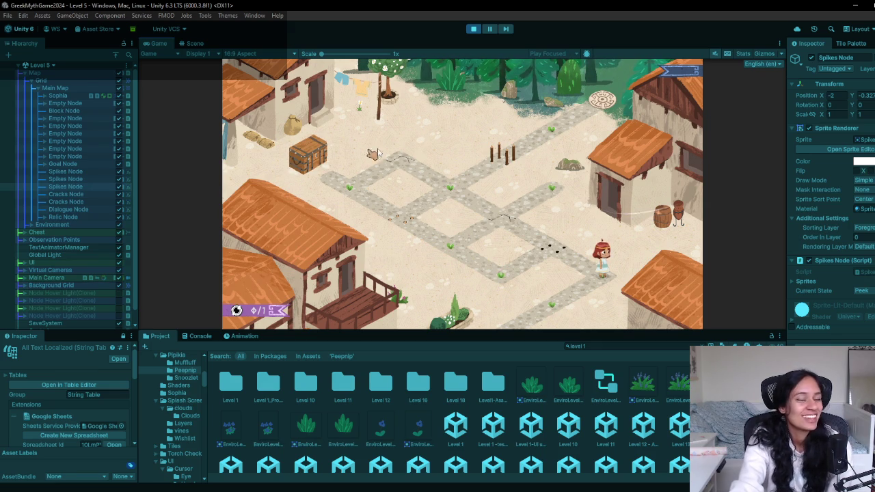
pyautogui.click(473, 29)
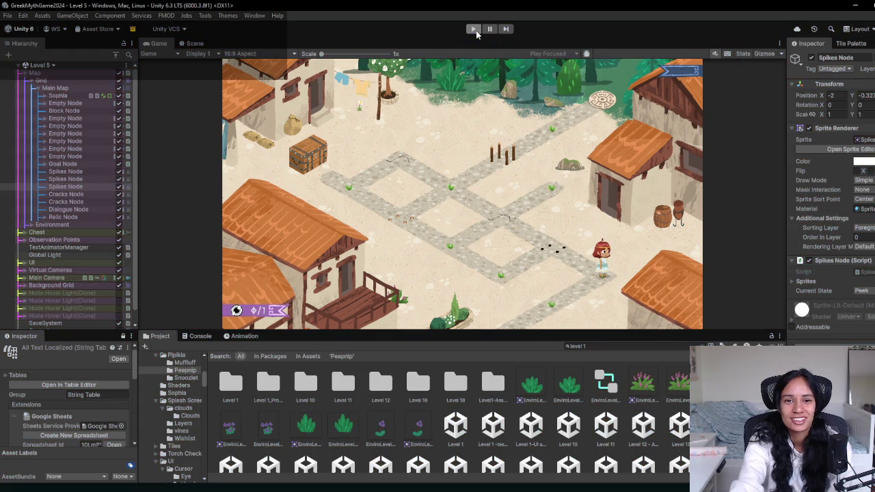
# Replay Level 5 up to the next path node, stop, and bring up the SophiasPath spreadsheet
pyautogui.hotkey('ctrl', 'p')
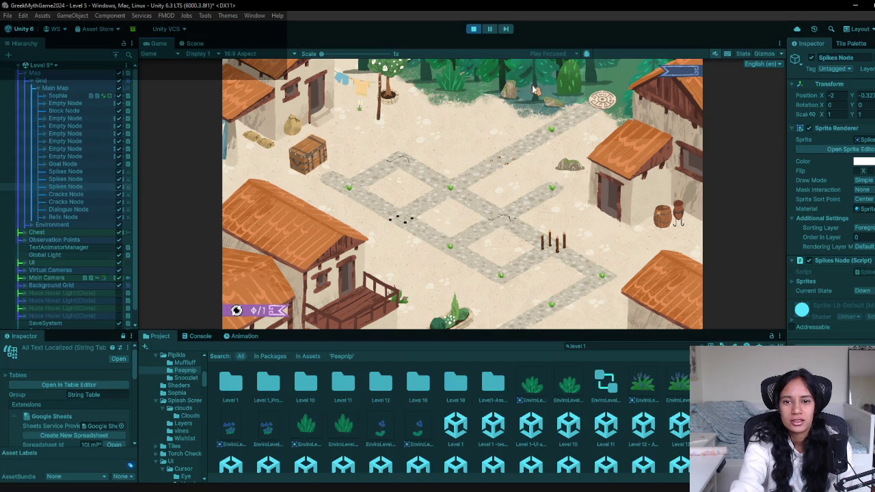
pyautogui.click(600, 287)
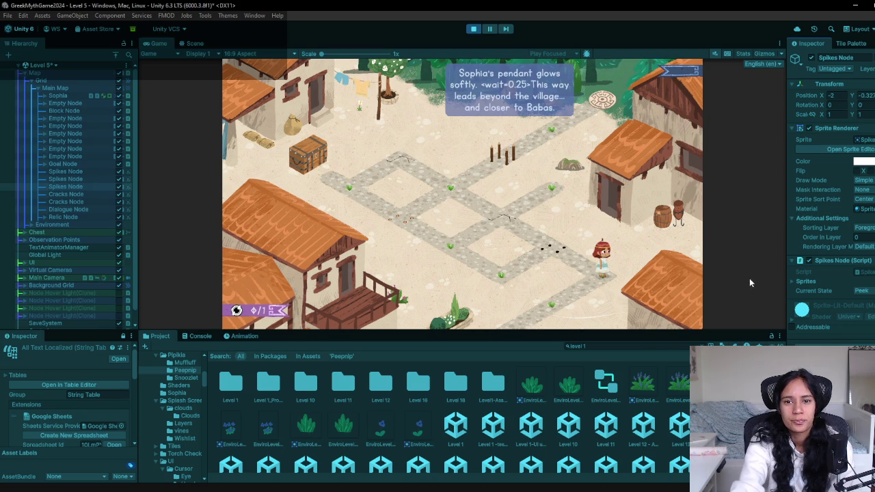
pyautogui.click(479, 30)
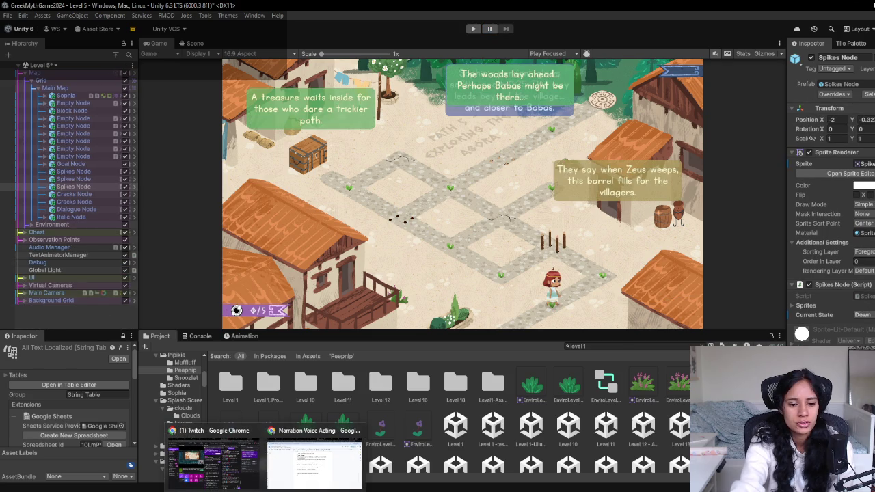
pyautogui.click(314, 461)
pyautogui.click(572, 10)
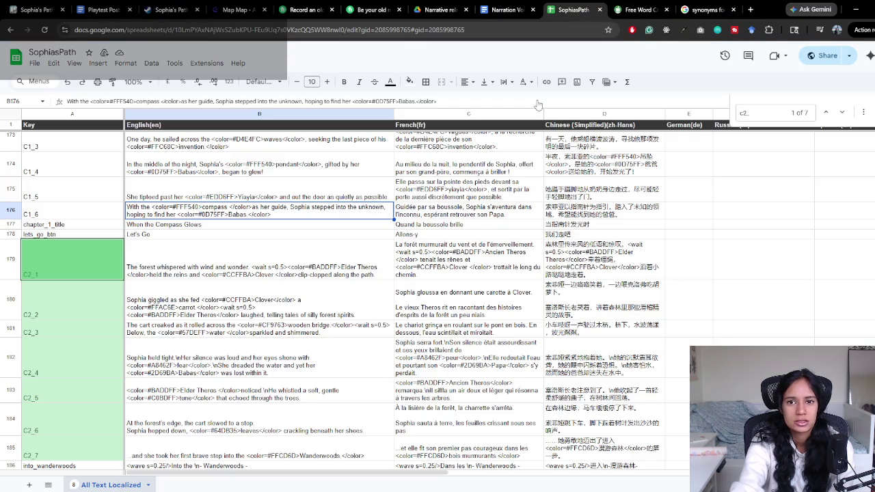
# Search the sheet for 'closer to baba' and select the pendant line in B204
pyautogui.hotkey('ctrl', 'f')
pyautogui.write('closer to')
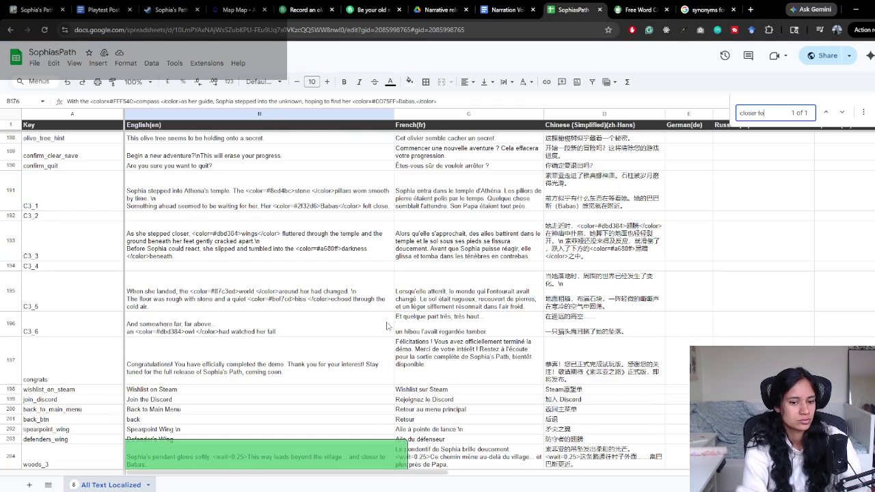
pyautogui.write(' baba')
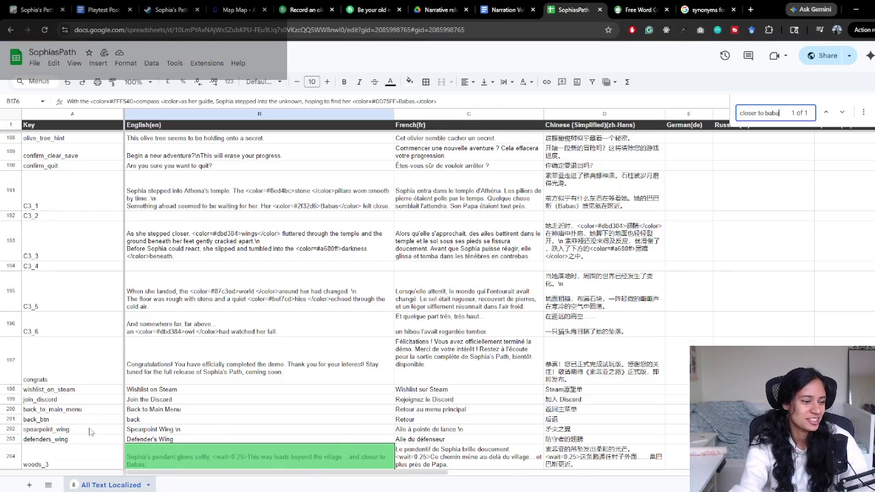
pyautogui.scroll(-1, 306, 396)
pyautogui.click(148, 417)
pyautogui.click(171, 426)
pyautogui.click(197, 410)
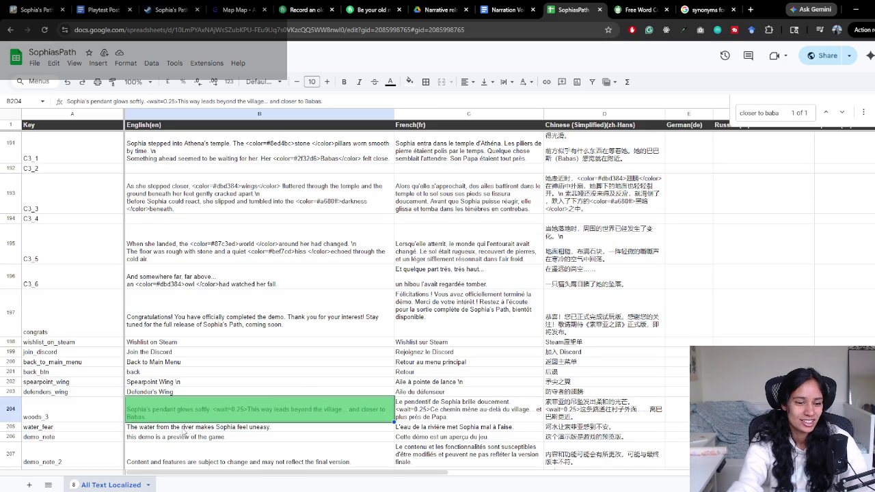
# Check the Spearpoint Wing and Defender's Wing entries in B202 and B203
pyautogui.click(199, 382)
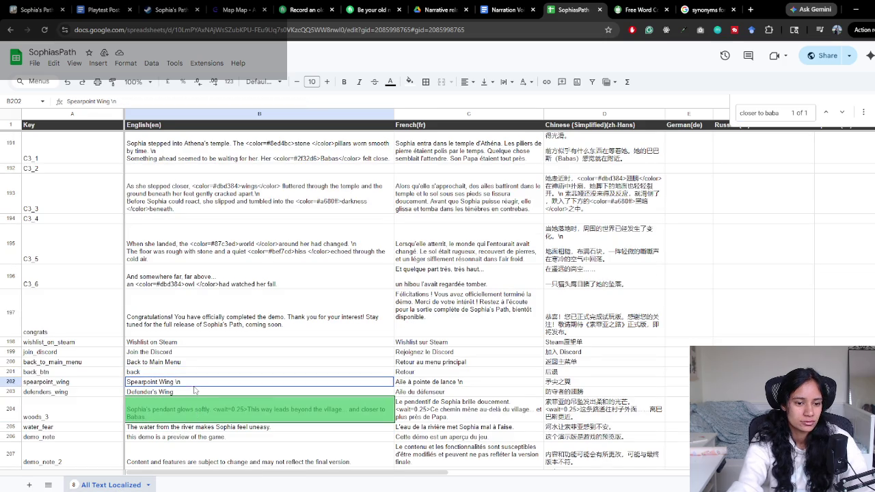
pyautogui.click(188, 395)
pyautogui.scroll(1, 199, 421)
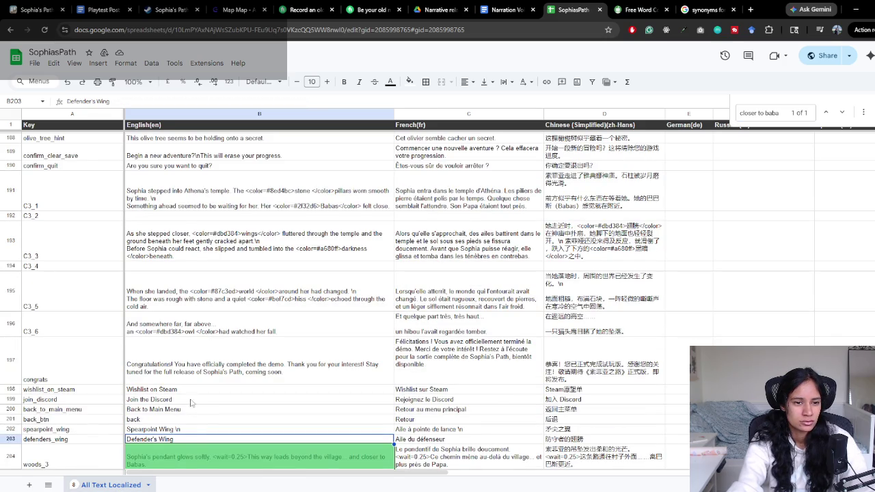
pyautogui.scroll(-1, 183, 229)
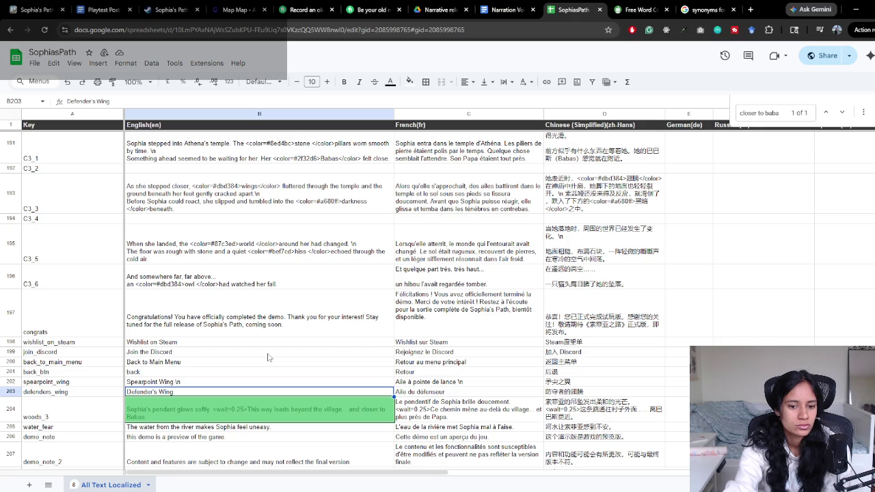
pyautogui.click(116, 9)
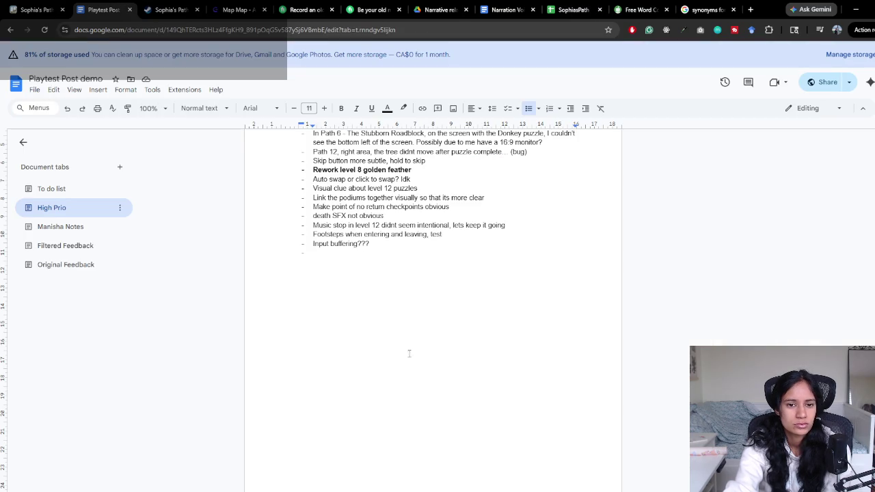
# Paste Sophia's pendant line under Mid Game Dialogue in the Narration Voice Acting script
pyautogui.click(505, 9)
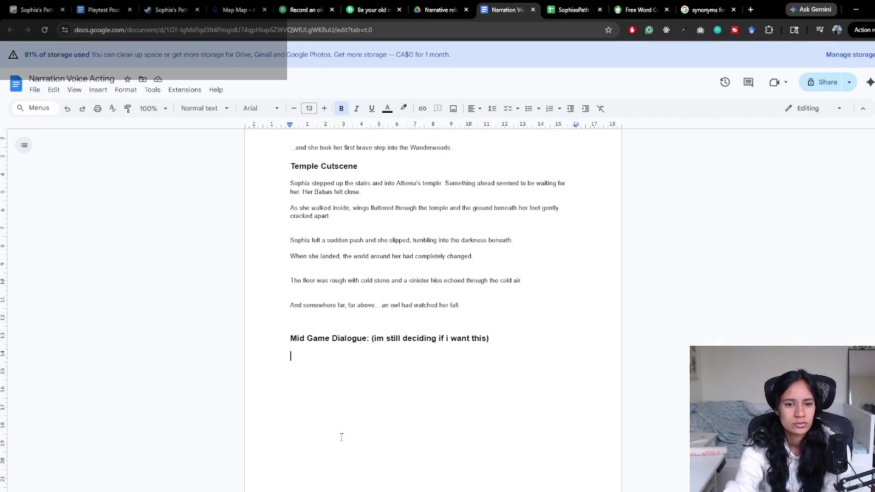
pyautogui.click(572, 9)
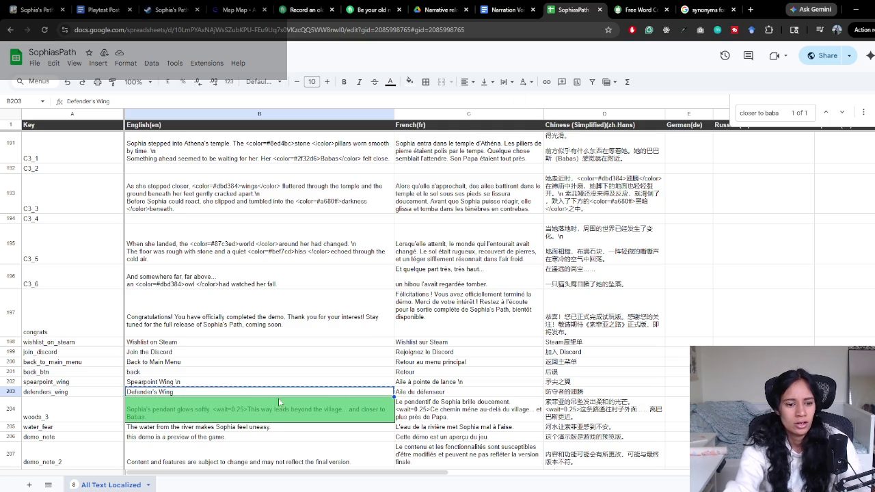
pyautogui.click(506, 10)
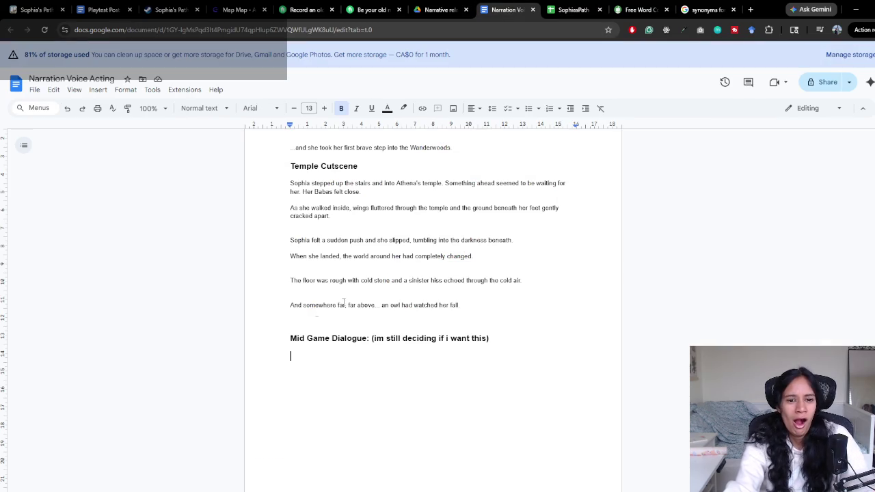
pyautogui.write("Sophia's pendant glows softly. <wait=0.25>This way leads beyond the village... and closer to Babas.")
# Give the pasted line the normal body-text formatting with Paint format
pyautogui.moveTo(405, 367); pyautogui.dragTo(334, 367)
pyautogui.click(292, 297)
pyautogui.moveTo(355, 286); pyautogui.dragTo(289, 282)
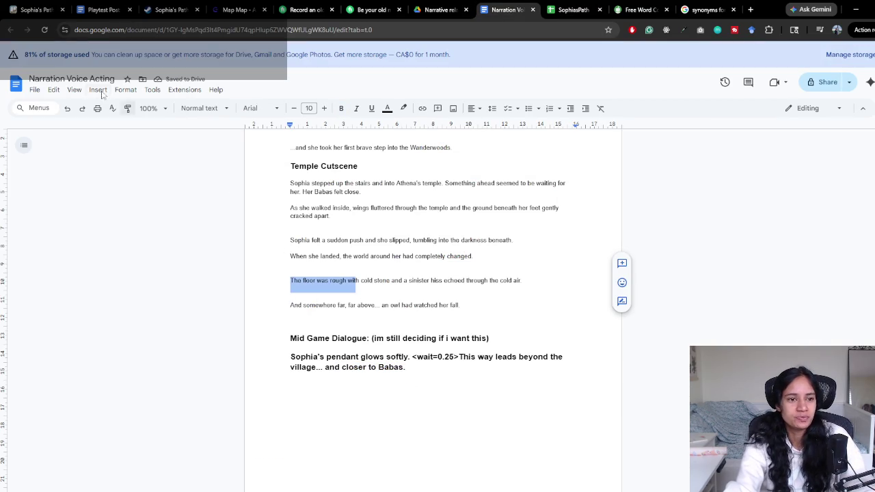
pyautogui.moveTo(424, 369); pyautogui.dragTo(269, 356)
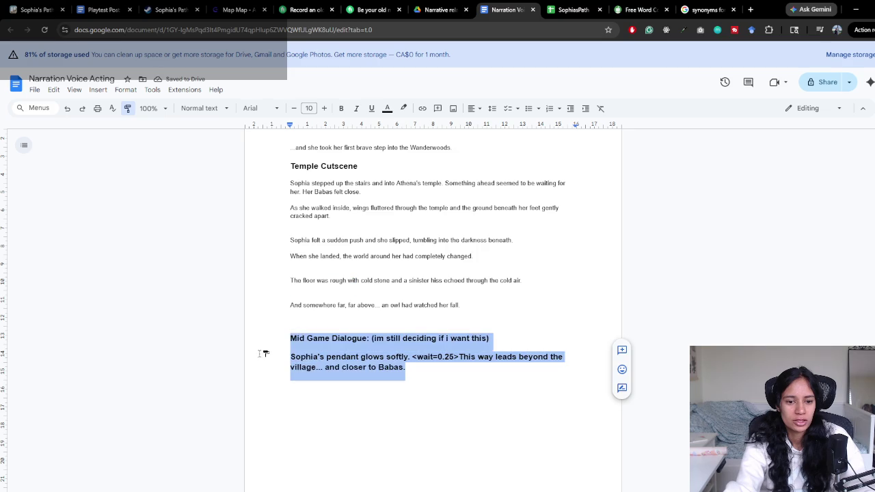
# Add an empty line after the pendant line and delete its <wait=0.25> tag
pyautogui.click(387, 368)
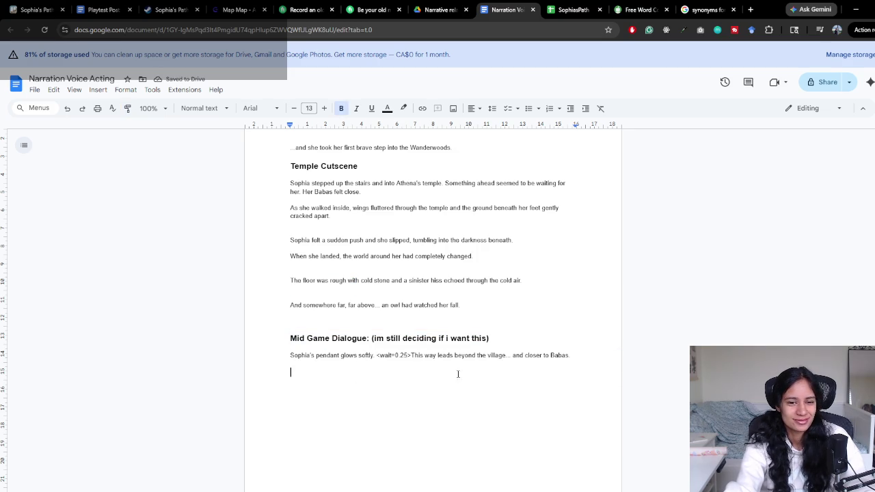
pyautogui.press('End')
pyautogui.press('Return')
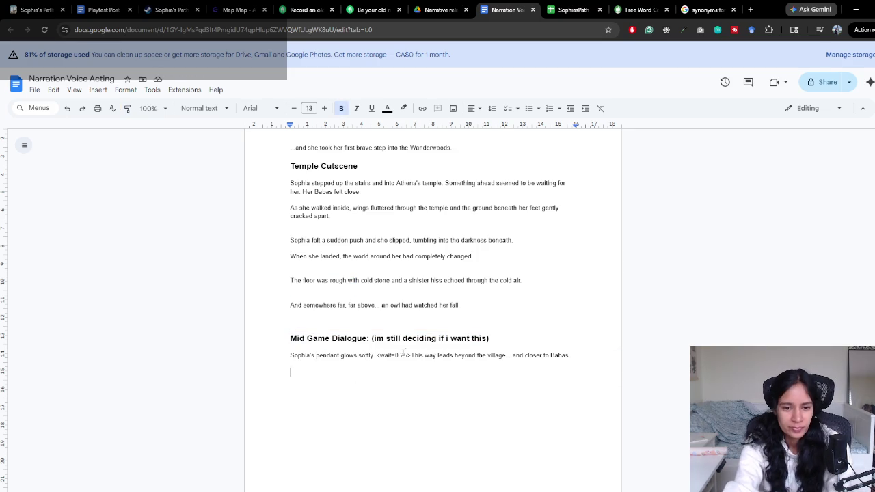
pyautogui.moveTo(412, 355); pyautogui.dragTo(376, 358)
pyautogui.press('BackSpace')
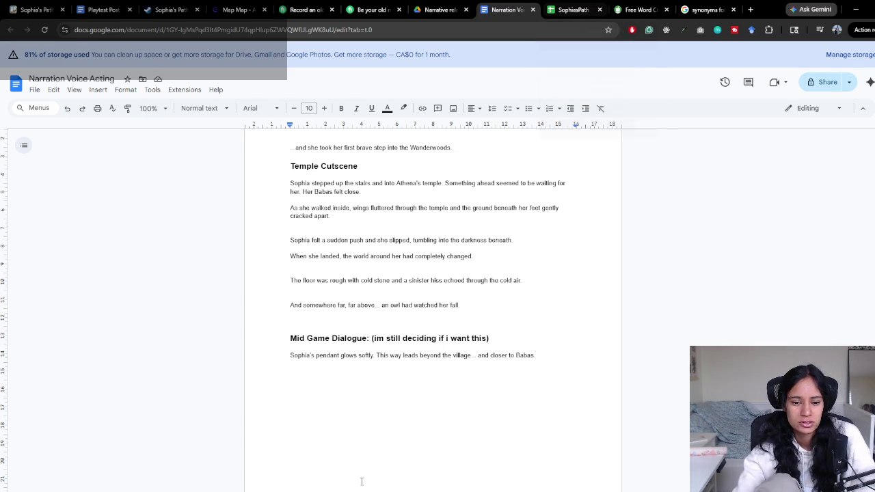
pyautogui.hotkey('alt', 'Tab')
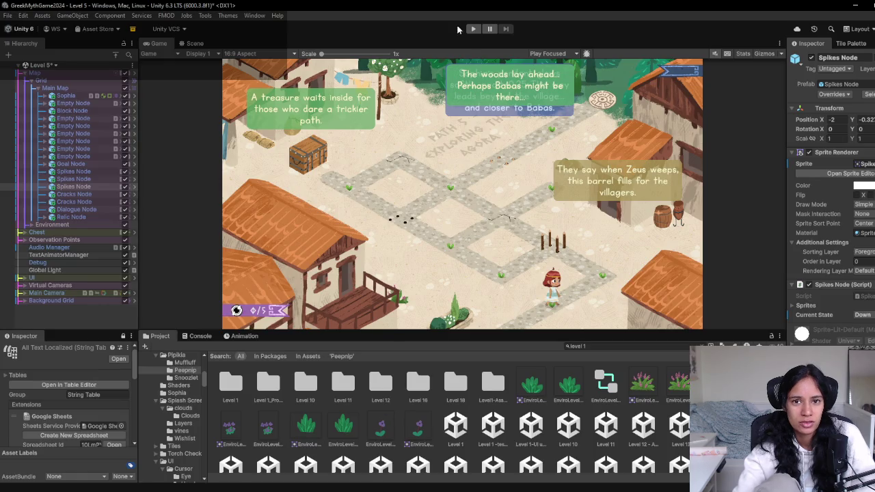
# Load Level 7 without saving Level 5, then run and stop a quick playtest
pyautogui.hotkey('ctrl', 'q')
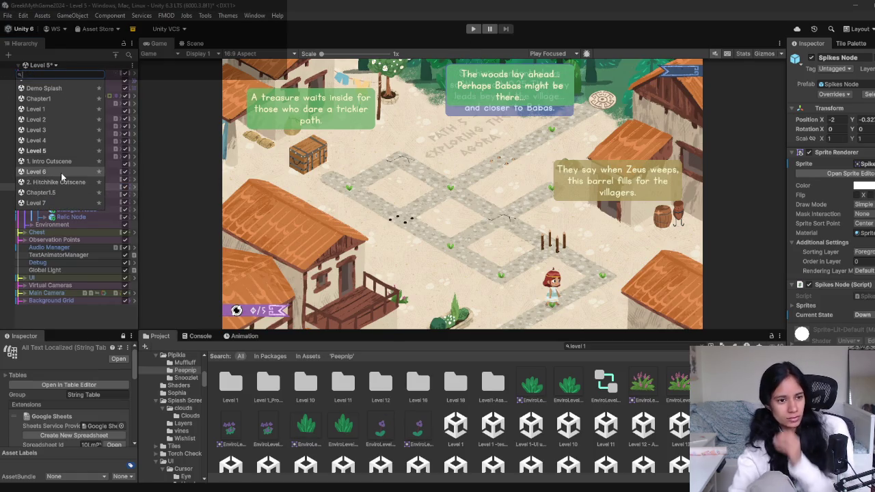
pyautogui.click(41, 203)
pyautogui.click(467, 271)
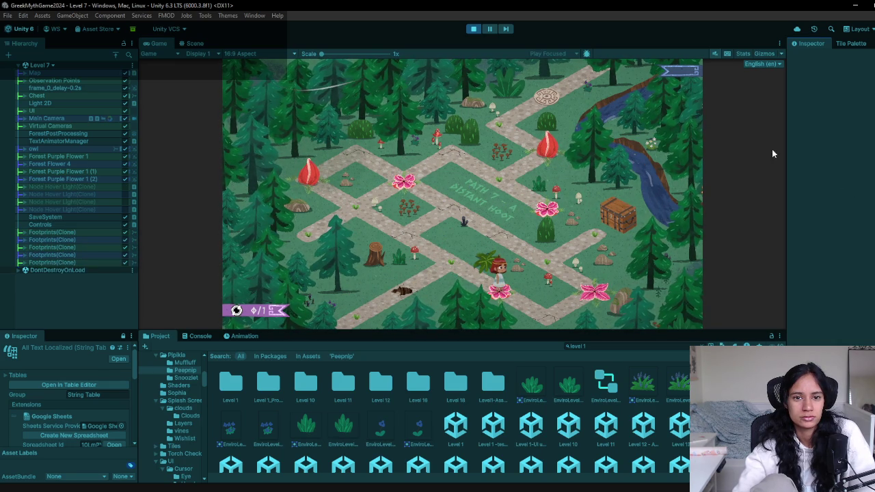
pyautogui.click(473, 29)
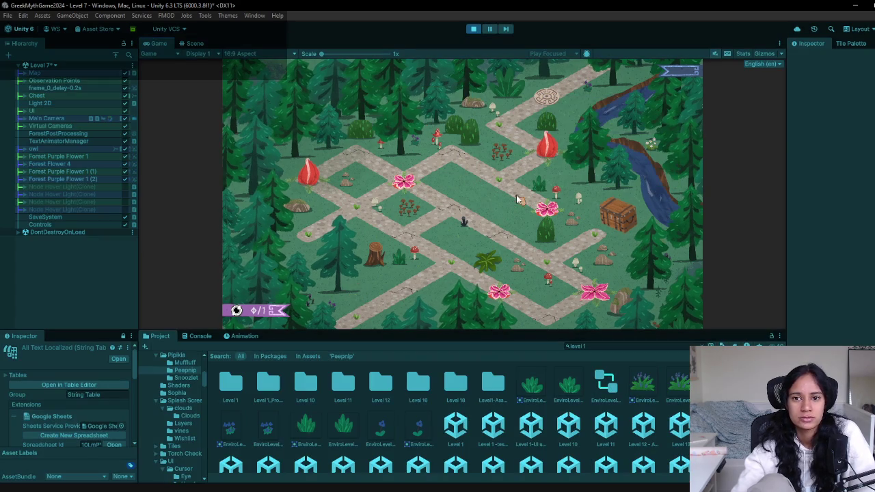
pyautogui.click(473, 29)
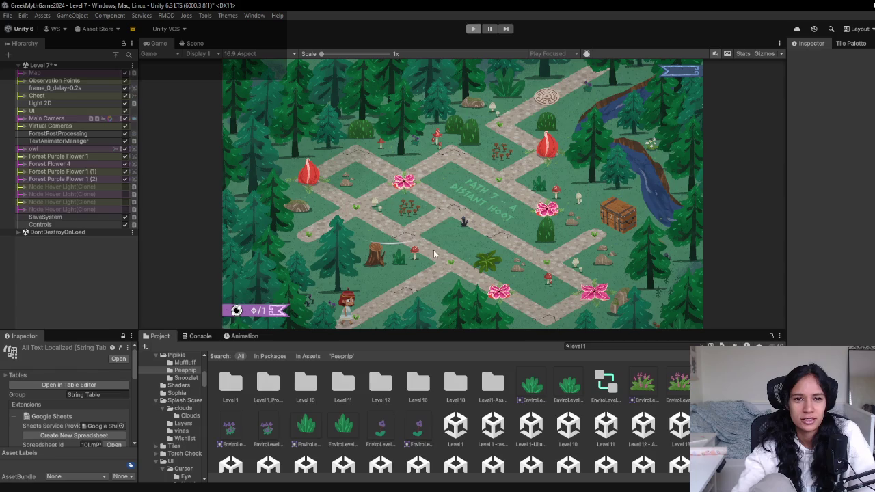
# Frame the Chest in the Scene view and zoom around its hint signs
pyautogui.click(196, 43)
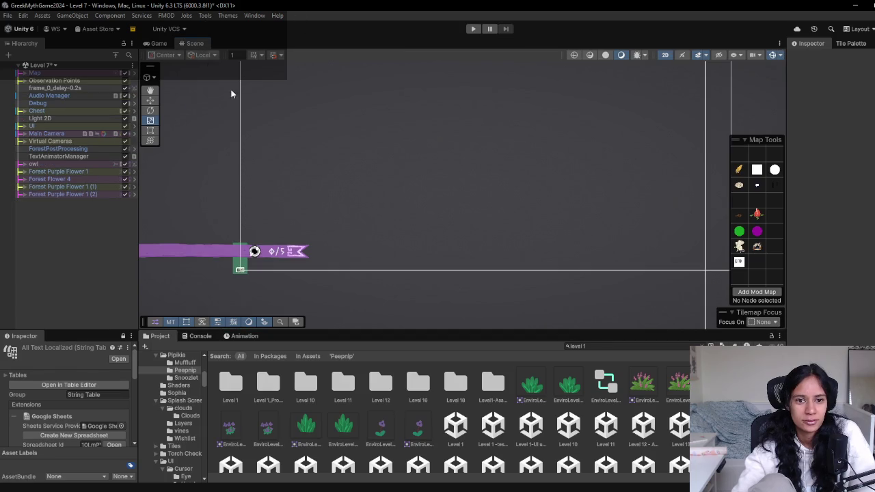
pyautogui.doubleClick(36, 110)
pyautogui.scroll(-3, 432, 179)
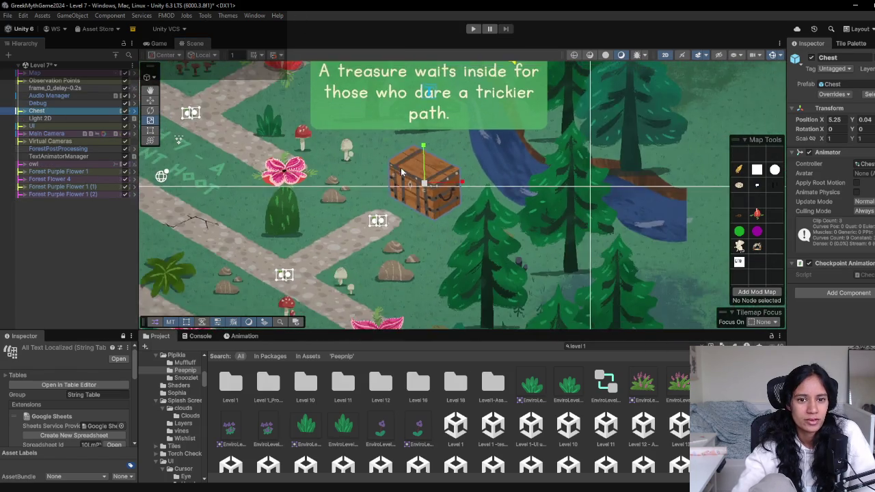
pyautogui.scroll(-2, 400, 168)
pyautogui.scroll(-2, 423, 171)
pyautogui.scroll(1, 409, 247)
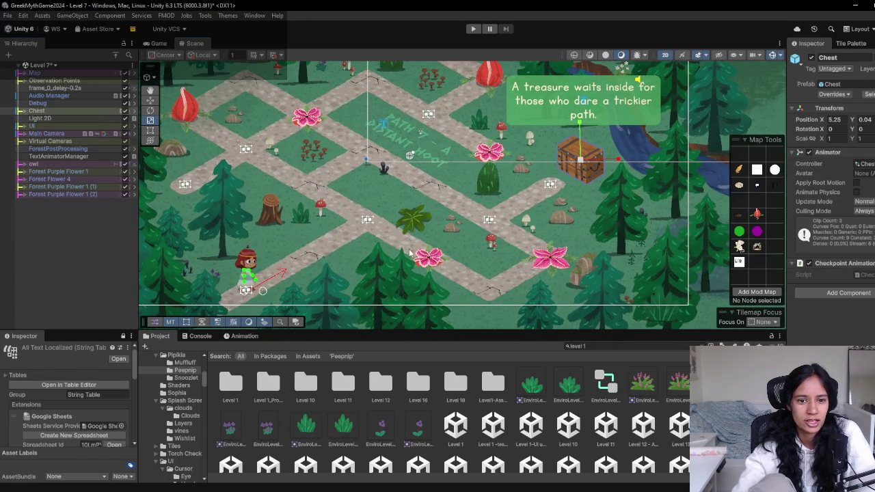
pyautogui.scroll(-2, 345, 246)
pyautogui.scroll(1, 347, 205)
pyautogui.scroll(1, 347, 164)
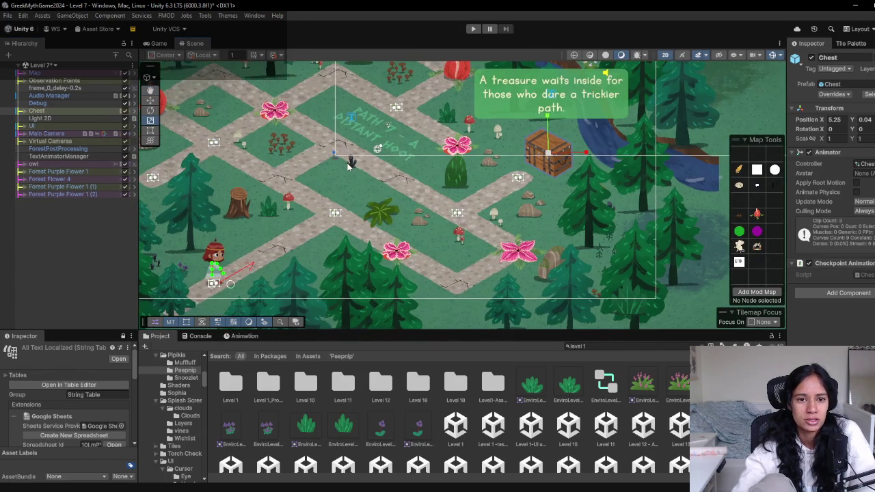
pyautogui.scroll(-1, 348, 164)
pyautogui.scroll(-1, 350, 168)
pyautogui.scroll(-1, 350, 168)
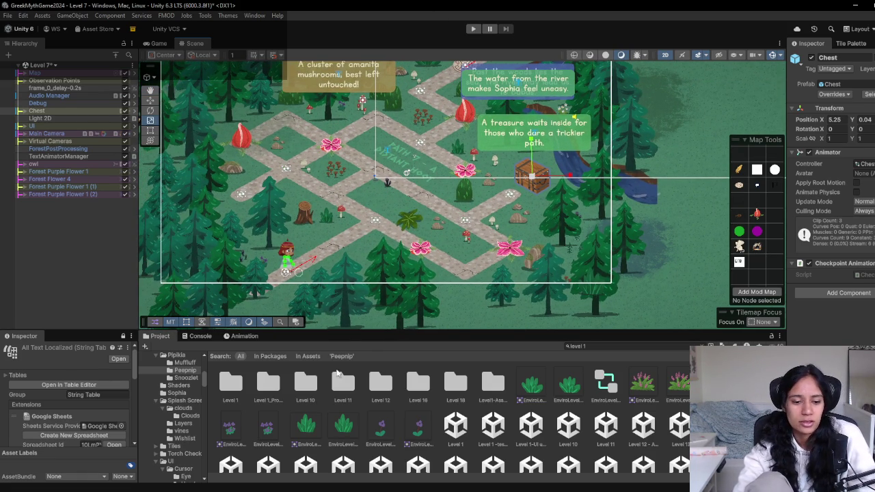
pyautogui.click(311, 467)
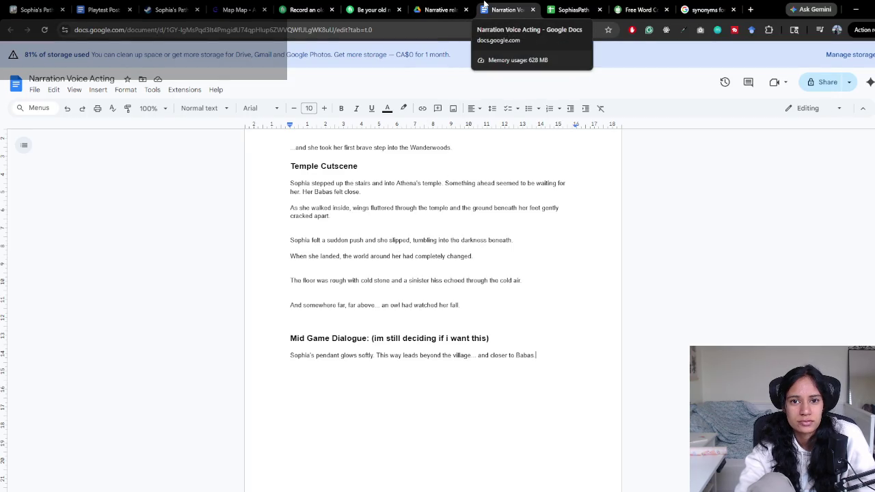
# Paste 'Past the woods lies the sea. The river may lead us to Babas.' after the pendant line
pyautogui.click(588, 7)
pyautogui.click(506, 9)
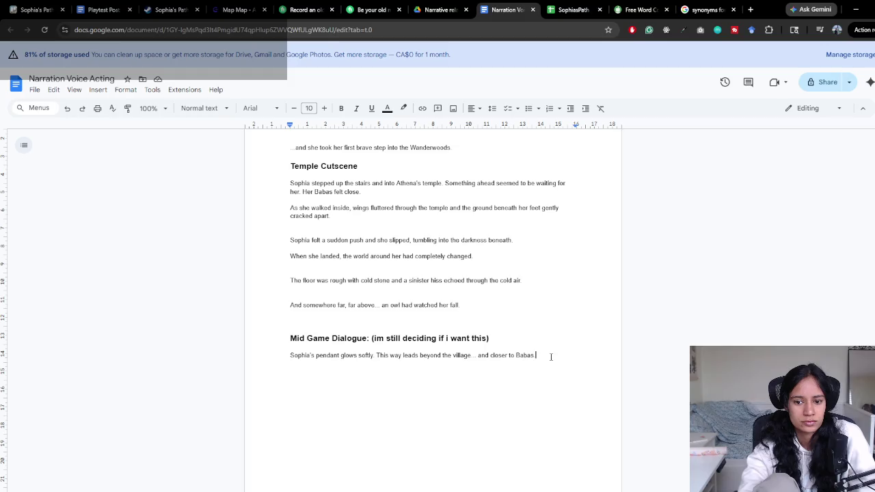
pyautogui.press('Return')
pyautogui.write('Past the woods lies the sea. The river may lead us to Babas.')
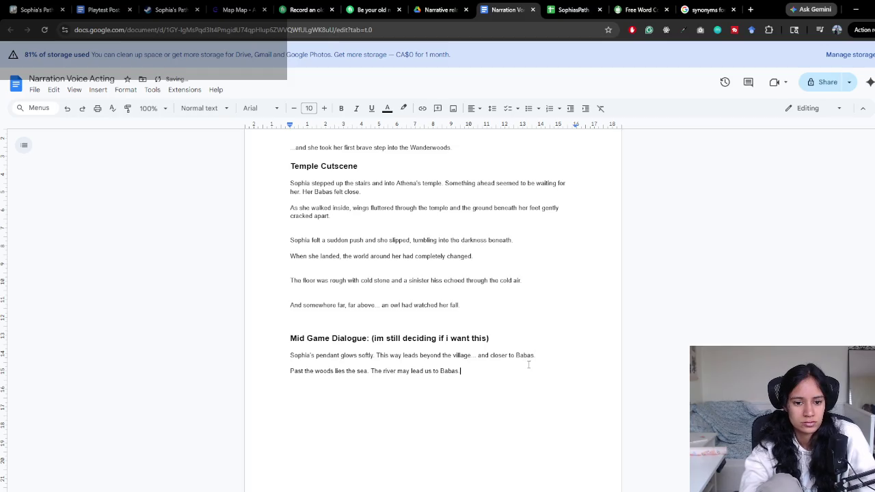
pyautogui.scroll(-1, 520, 388)
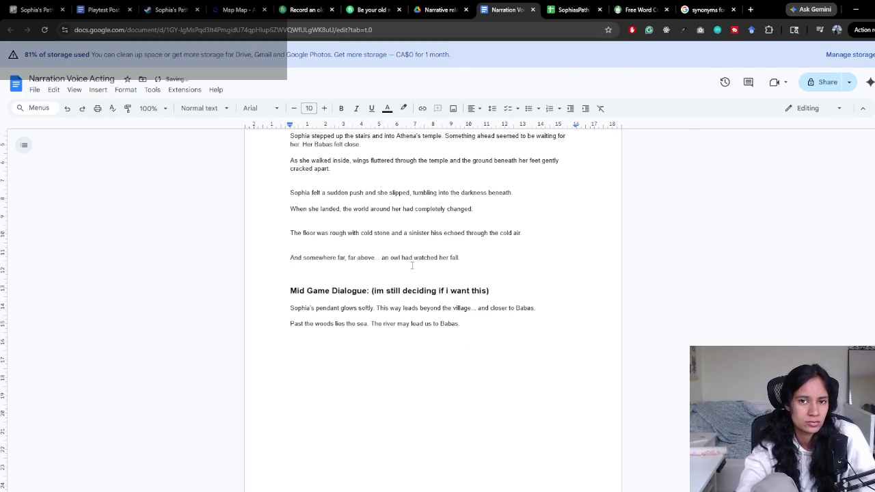
pyautogui.click(557, 7)
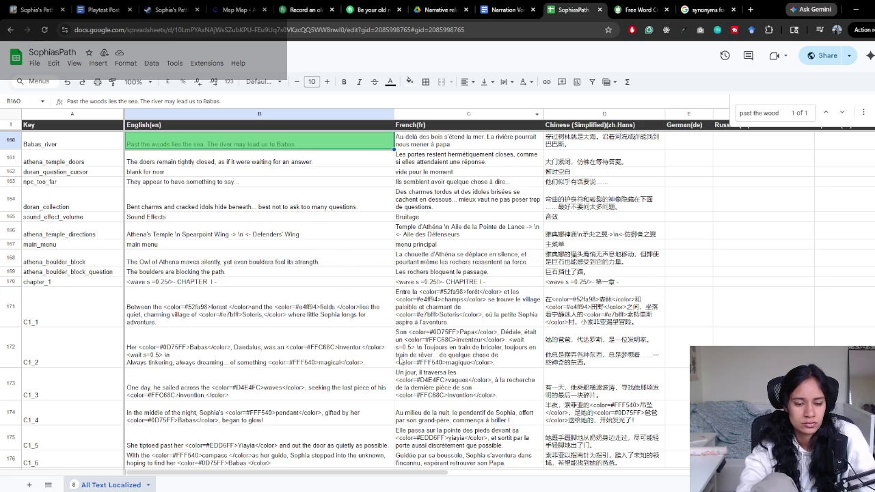
pyautogui.hotkey('alt', 'Tab')
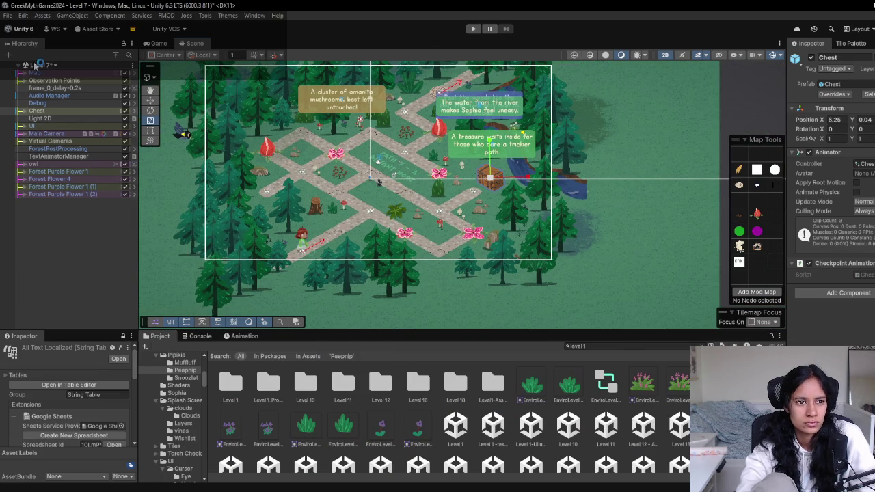
# Load the Level 8 scene and pan around its map
pyautogui.click(36, 65)
pyautogui.scroll(-3, 68, 164)
pyautogui.doubleClick(59, 157)
pyautogui.click(469, 273)
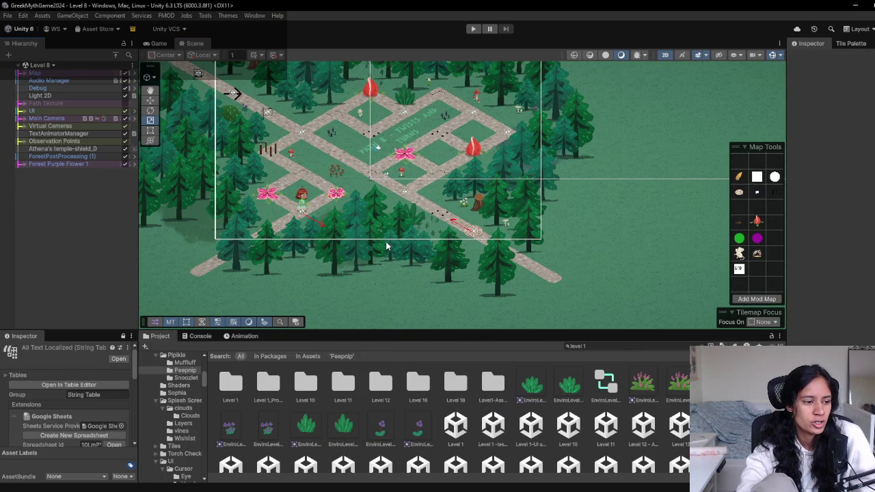
pyautogui.moveTo(352, 187); pyautogui.dragTo(349, 209)
pyautogui.scroll(-3, 335, 123)
pyautogui.scroll(3, 348, 204)
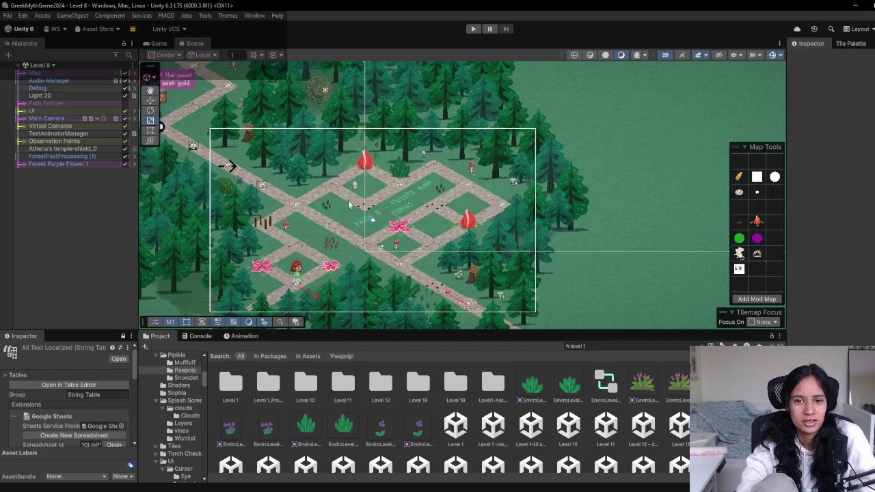
pyautogui.moveTo(349, 204); pyautogui.dragTo(336, 144)
# Load the Level 9-Doran scene and fit its map into view
pyautogui.click(39, 65)
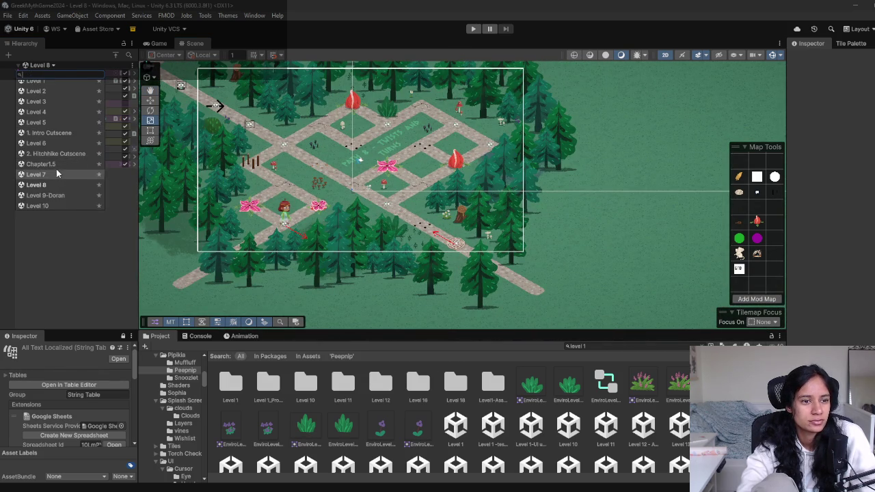
pyautogui.click(45, 195)
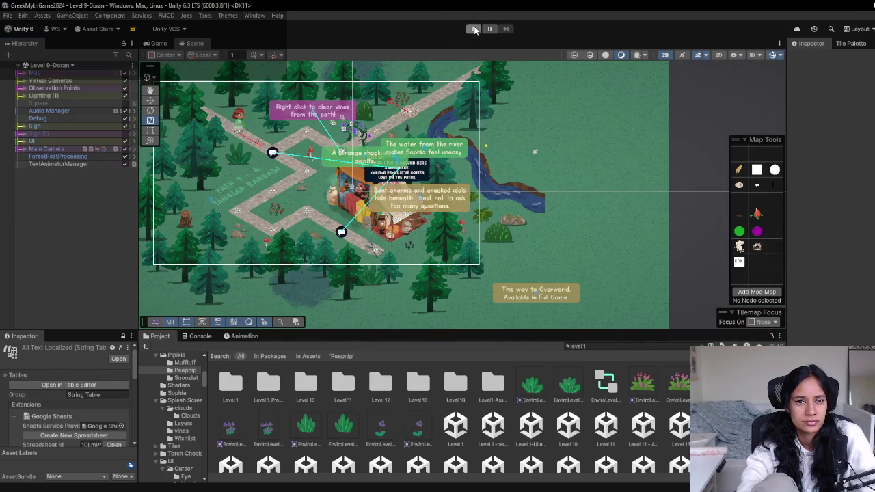
pyautogui.scroll(2, 498, 247)
pyautogui.moveTo(498, 247); pyautogui.dragTo(355, 137)
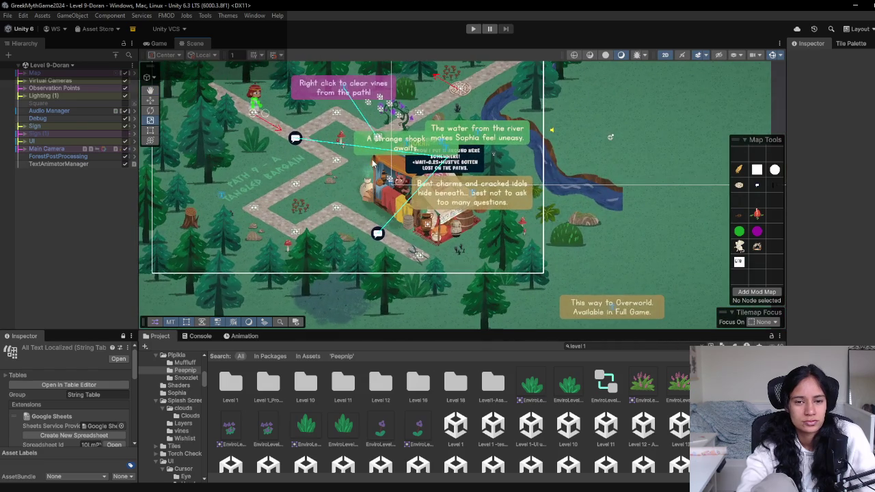
# Load the Level 10 scene and look at its lower-right edge
pyautogui.click(61, 65)
pyautogui.scroll(-2, 59, 157)
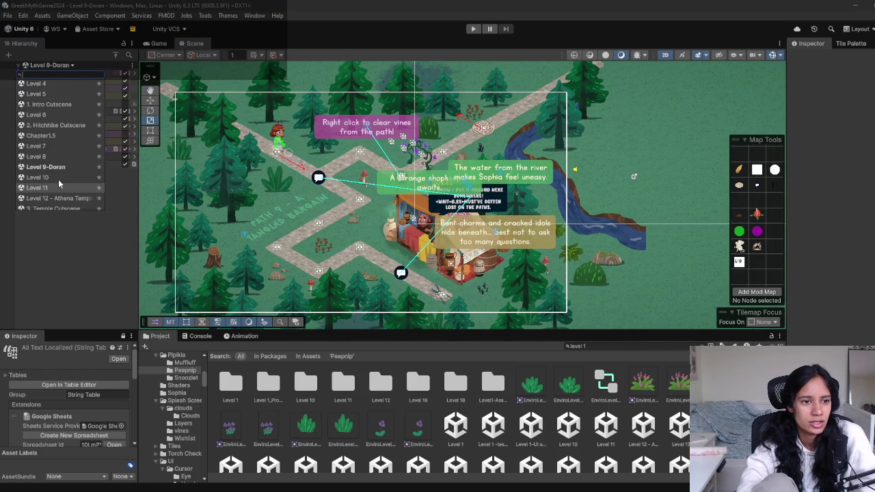
pyautogui.click(59, 177)
pyautogui.scroll(-1, 453, 195)
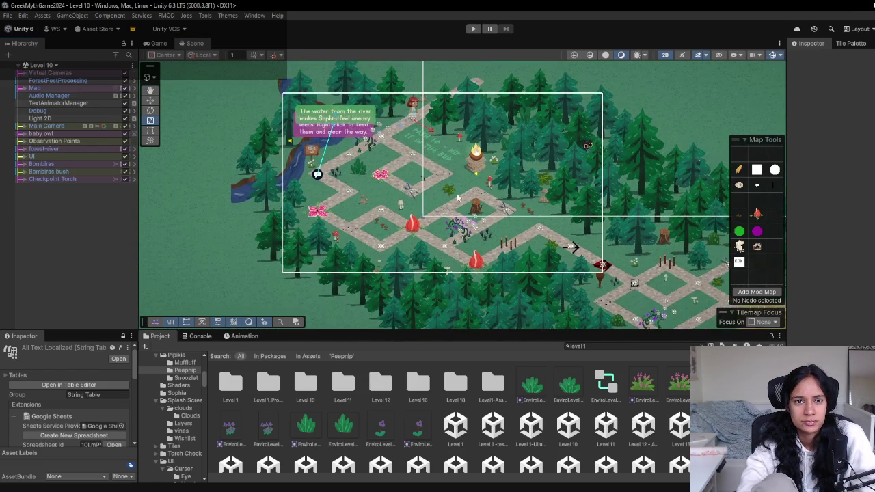
pyautogui.scroll(-1, 478, 213)
pyautogui.moveTo(393, 222)
pyautogui.mouseDown()
pyautogui.moveTo(265, 145)
pyautogui.moveTo(478, 301)
pyautogui.mouseUp()
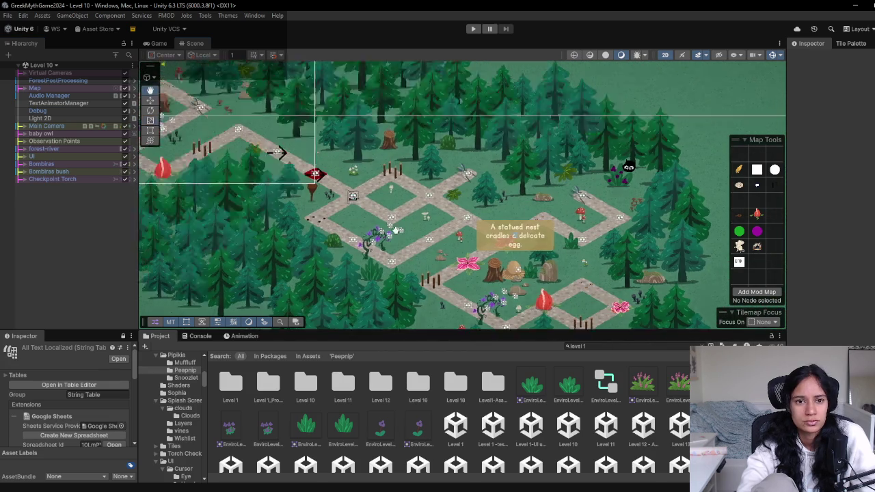
# Load the Level 11 scene and view its river and treasure chest area
pyautogui.click(57, 65)
pyautogui.scroll(-1, 65, 146)
pyautogui.scroll(-1, 66, 145)
pyautogui.scroll(-1, 59, 168)
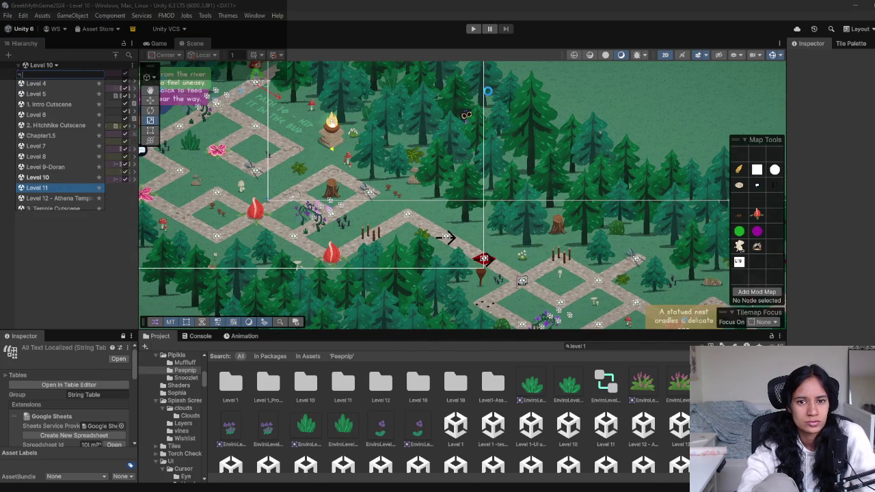
pyautogui.click(41, 187)
pyautogui.moveTo(450, 216); pyautogui.dragTo(380, 249)
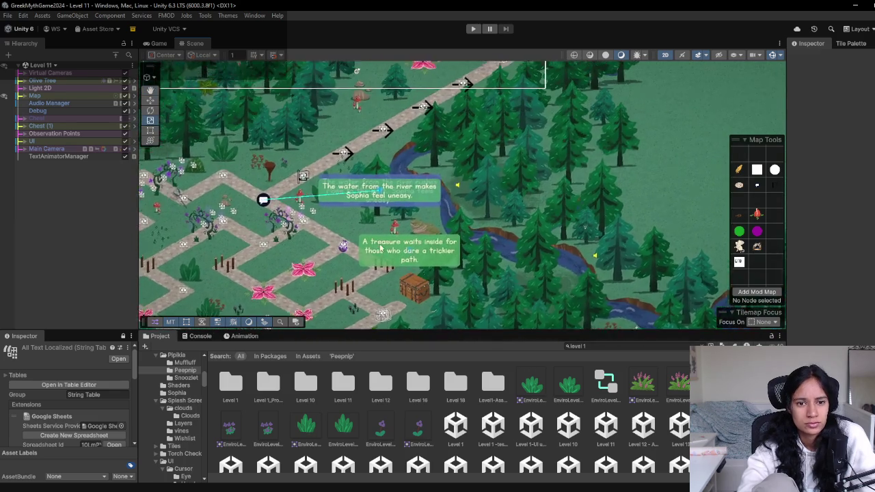
pyautogui.scroll(3, 381, 249)
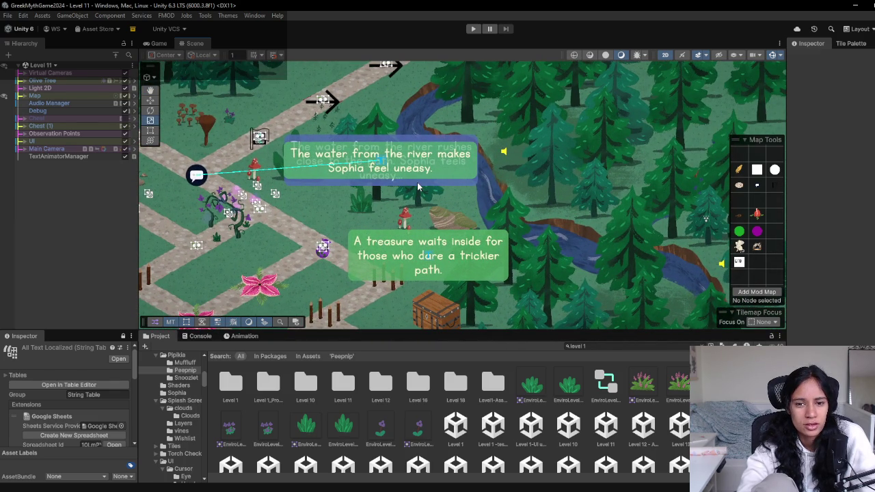
pyautogui.scroll(-3, 473, 178)
pyautogui.hotkey('alt', 'Tab')
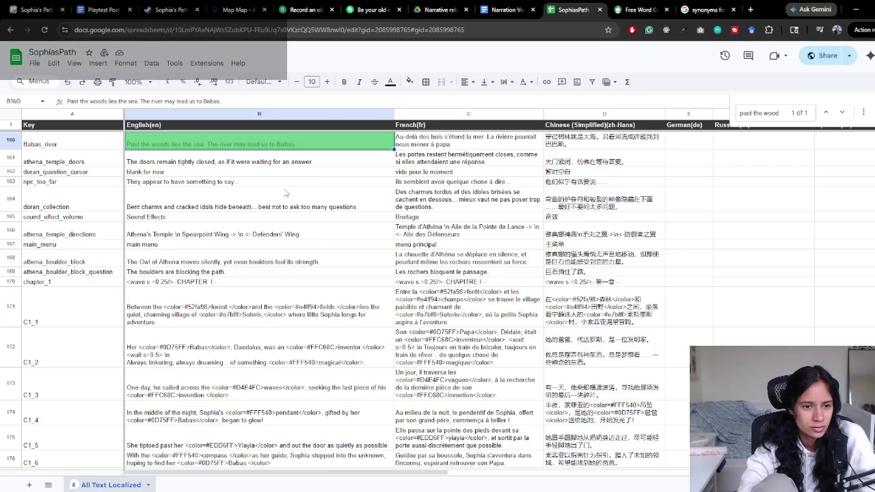
# Find 'sophia feels' in the sheet and paste B71's river line at the end of the narration script
pyautogui.hotkey('ctrl', 'f')
pyautogui.write('sophia')
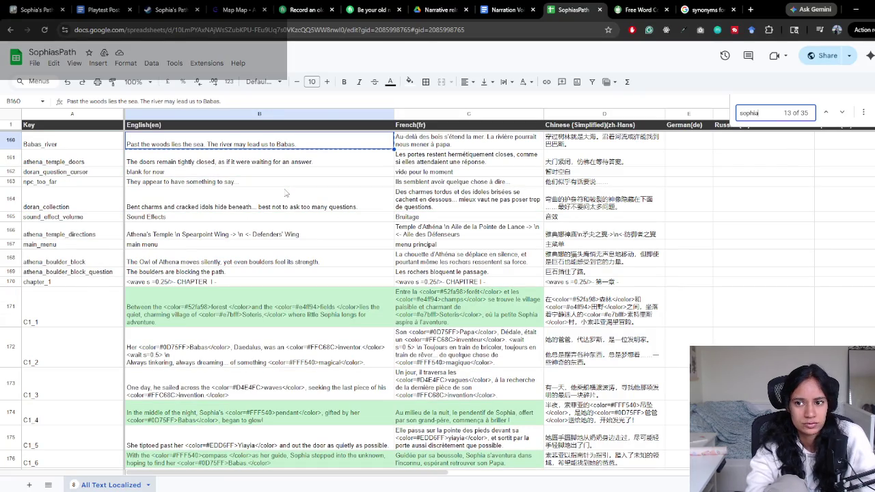
pyautogui.write(' feels')
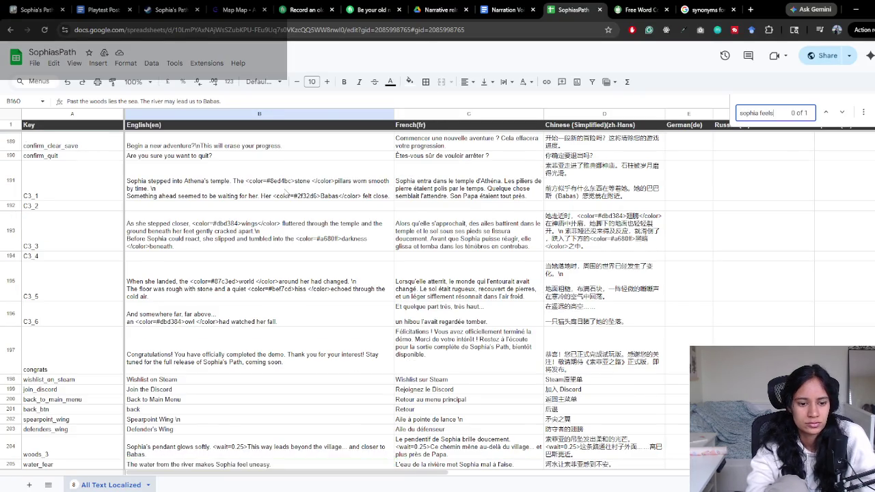
pyautogui.click(256, 146)
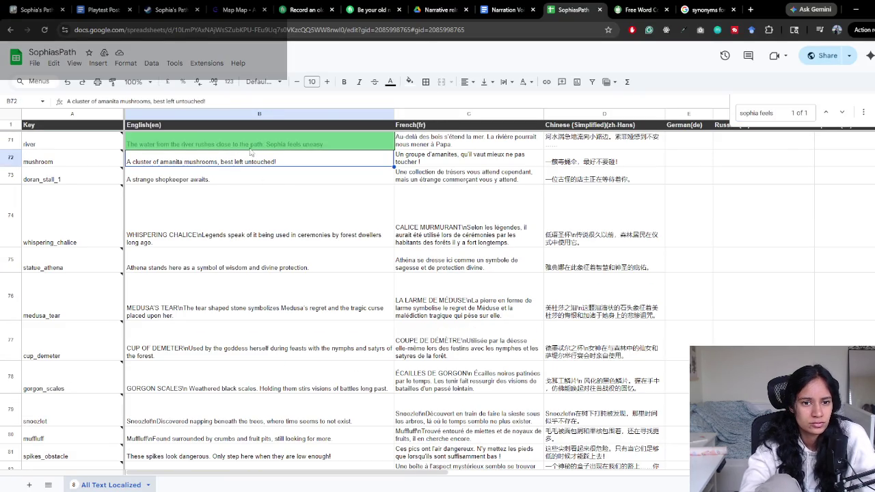
pyautogui.click(515, 5)
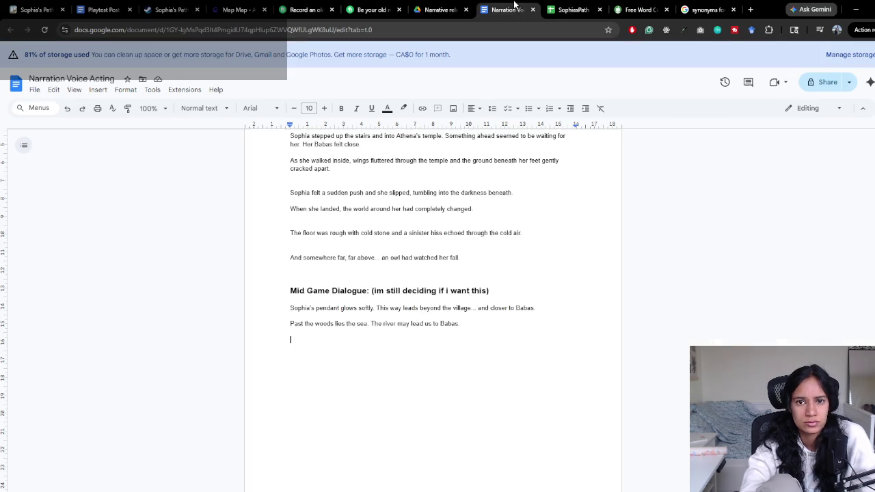
pyautogui.click(342, 399)
pyautogui.write('The water from the river rushes close to the path. Sophia feels uneasy...')
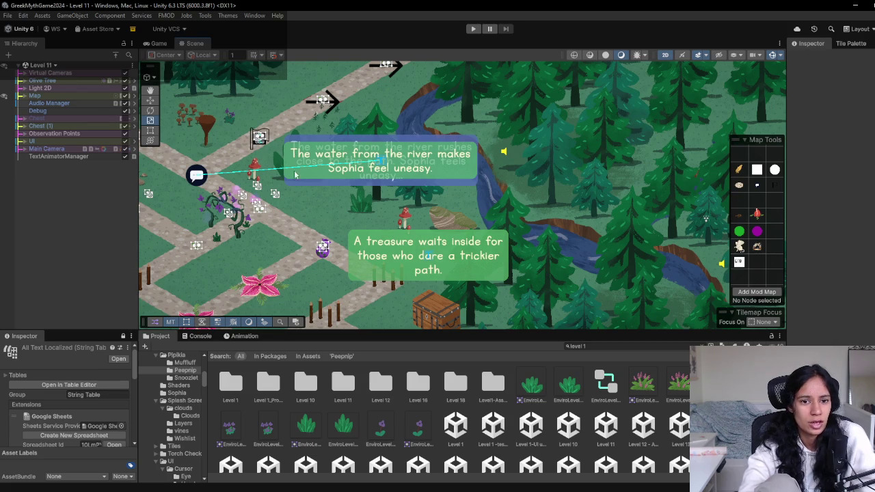
# Zoom Unity's Scene view to the olive tree and select its dialogue text
pyautogui.scroll(-3, 260, 198)
pyautogui.scroll(-2, 259, 203)
pyautogui.scroll(3, 349, 200)
pyautogui.scroll(2, 350, 200)
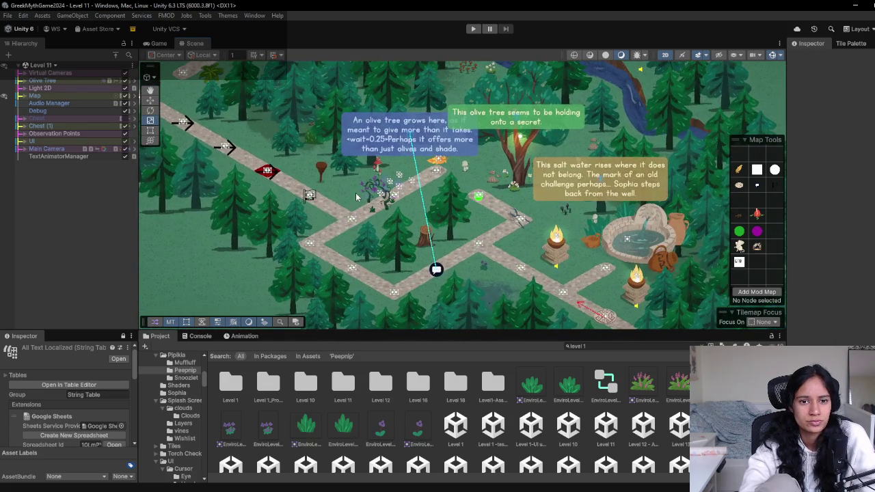
pyautogui.scroll(2, 341, 194)
pyautogui.scroll(2, 328, 188)
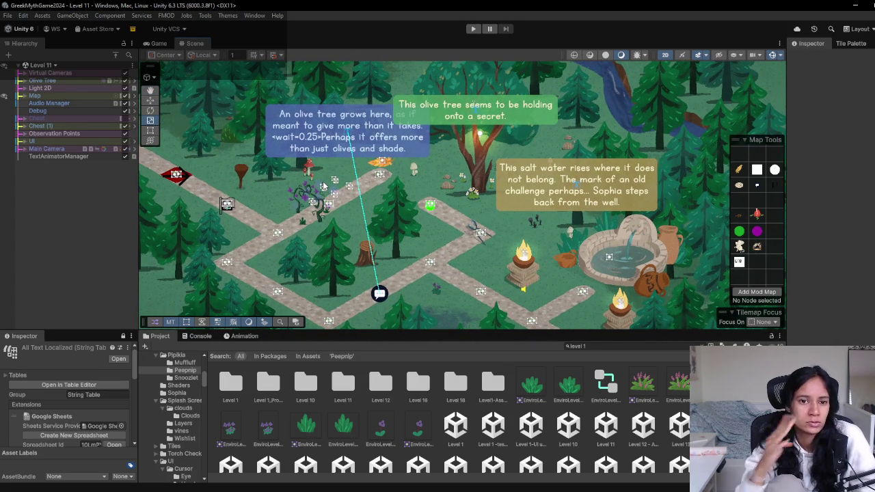
pyautogui.click(348, 134)
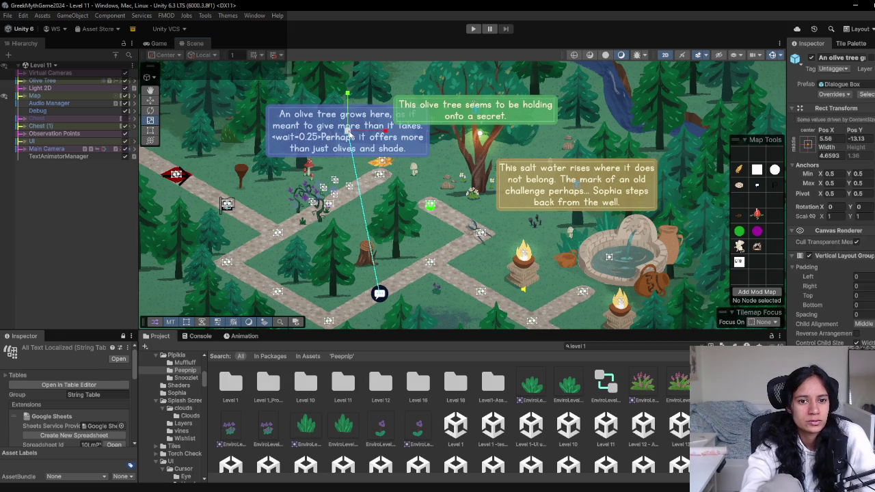
# Search the SophiasPath spreadsheet for 'olive tree'
pyautogui.hotkey('alt', 'Tab')
pyautogui.click(591, 4)
pyautogui.hotkey('ctrl', 'f')
pyautogui.write('olive tree')
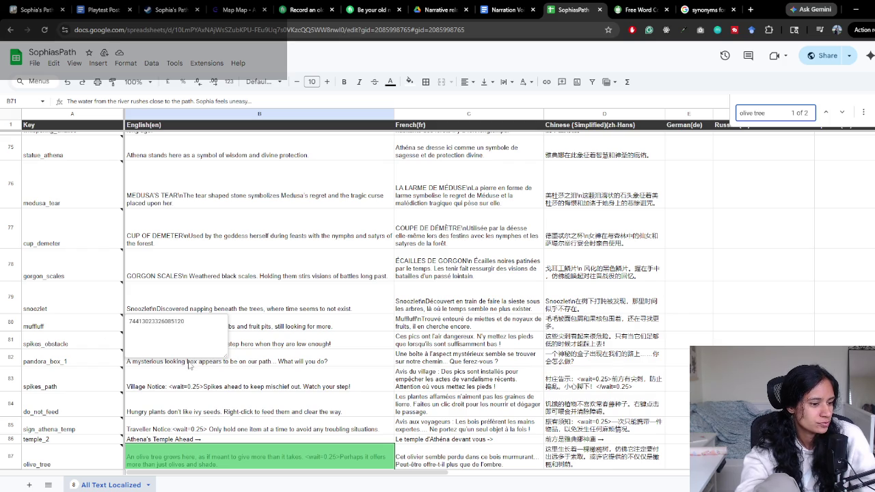
pyautogui.scroll(-1, 189, 365)
pyautogui.scroll(-2, 191, 362)
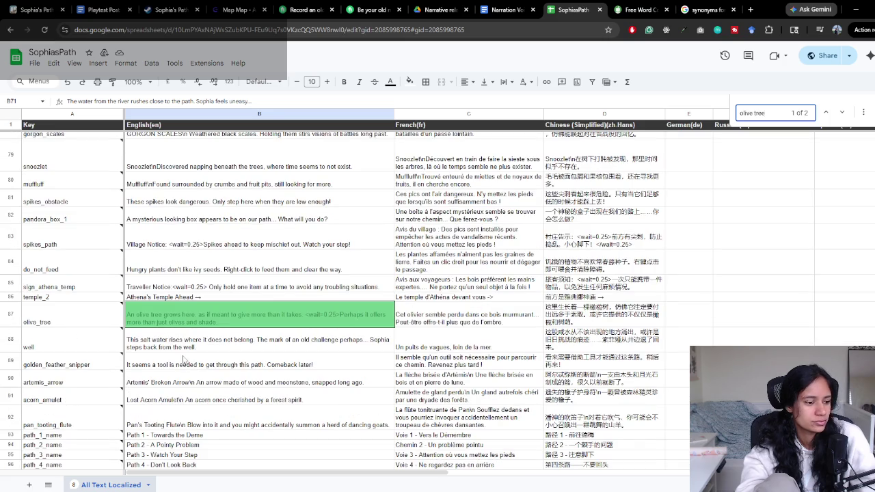
pyautogui.click(202, 319)
pyautogui.press('Down')
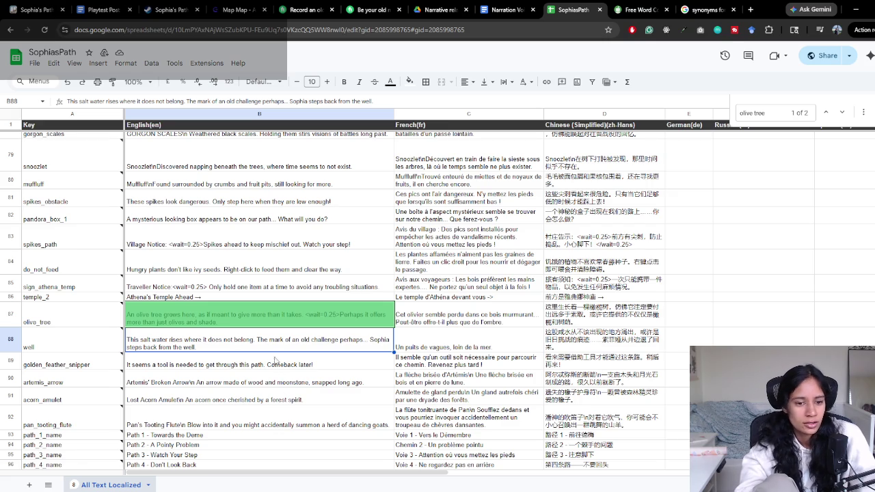
pyautogui.click(169, 363)
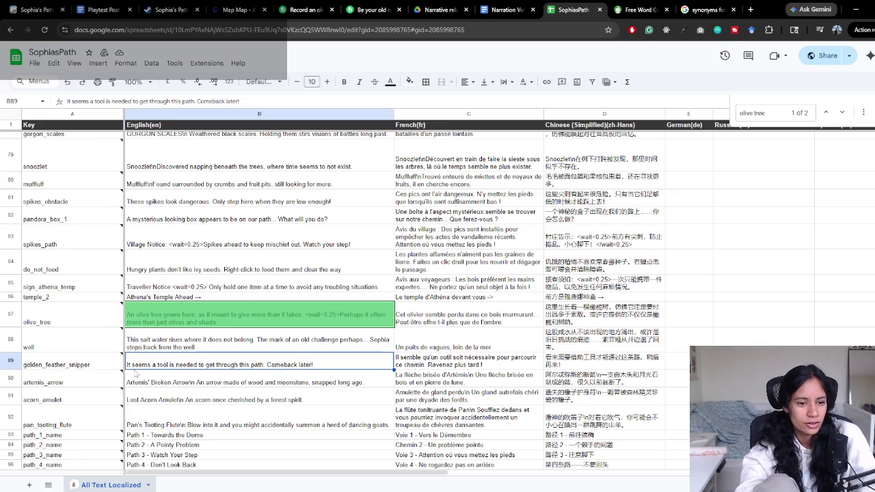
pyautogui.click(227, 348)
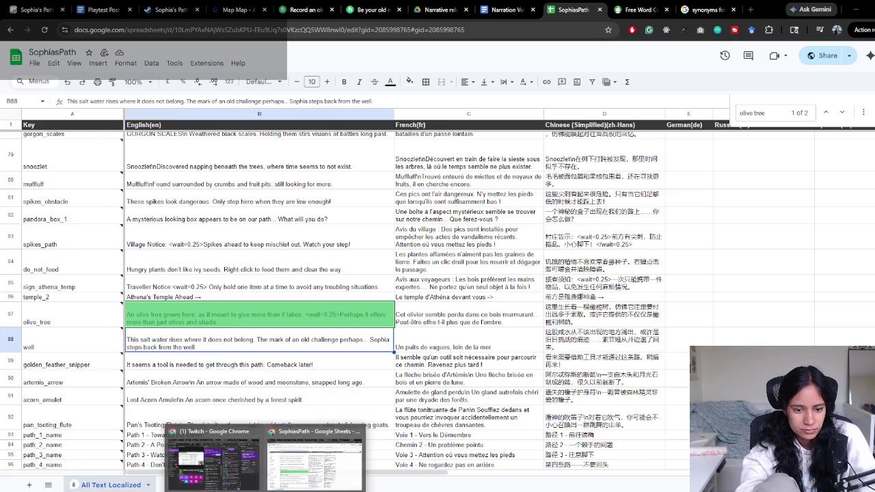
pyautogui.click(321, 451)
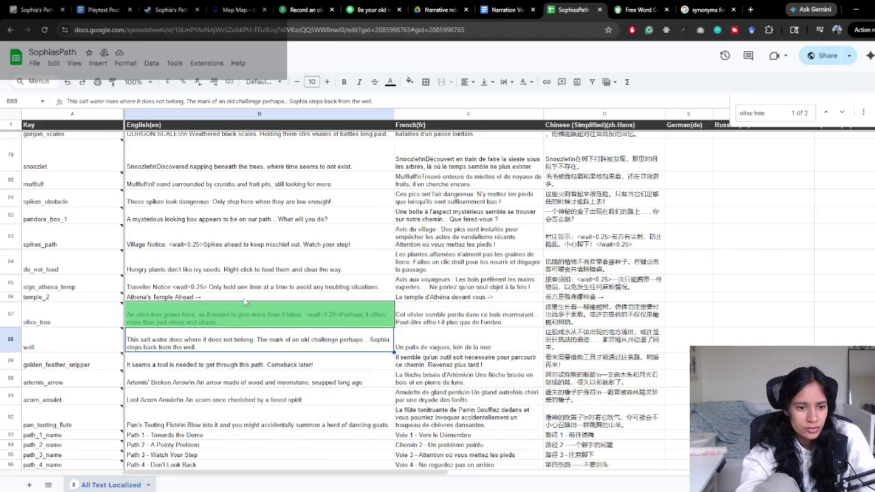
pyautogui.click(208, 313)
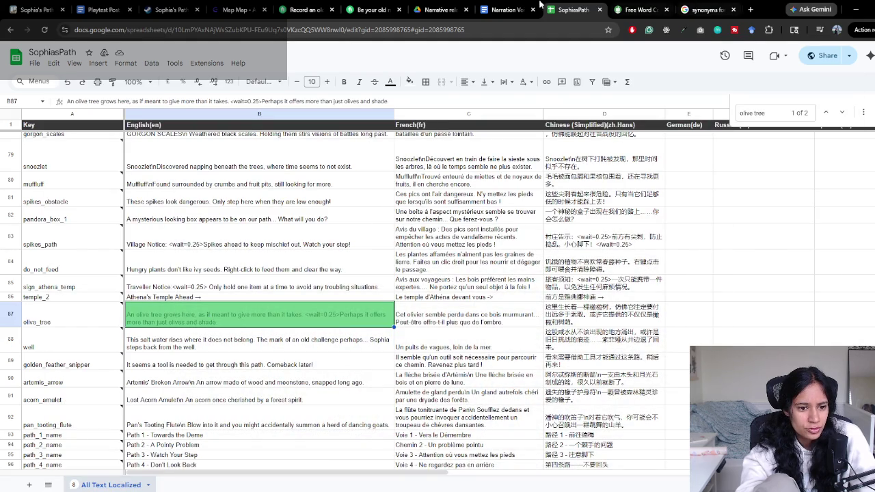
# Paste the olive tree line at the end of the narration script, undoing a mistaken paste
pyautogui.click(506, 8)
pyautogui.write('The water from the river rushes close to the path. Sophia feels uneasy...')
pyautogui.hotkey('ctrl', 'z')
pyautogui.click(573, 10)
pyautogui.click(538, 8)
pyautogui.write('An olive tree grows here, as if meant to give more than it takes. <wait=0.25>Perhaps it offers more than just olives and shade.')
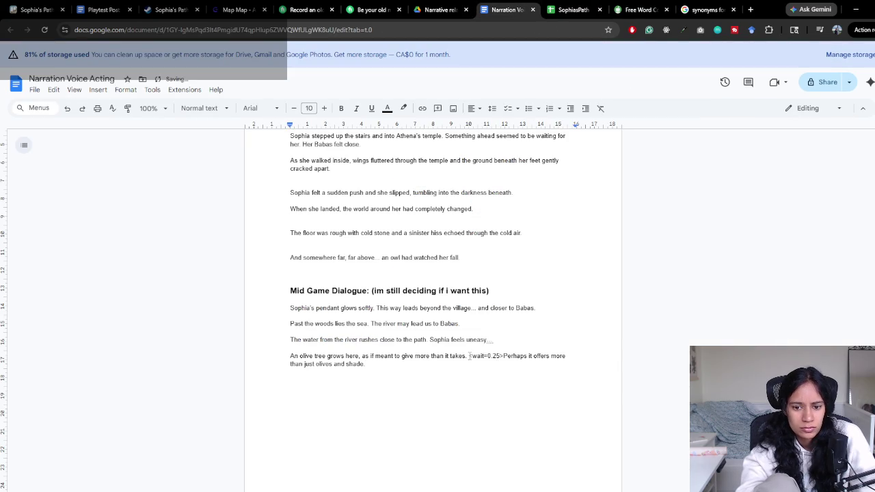
# Delete the <wait=0.25> tag from the olive tree line
pyautogui.moveTo(469, 356); pyautogui.dragTo(501, 356)
pyautogui.press('BackSpace')
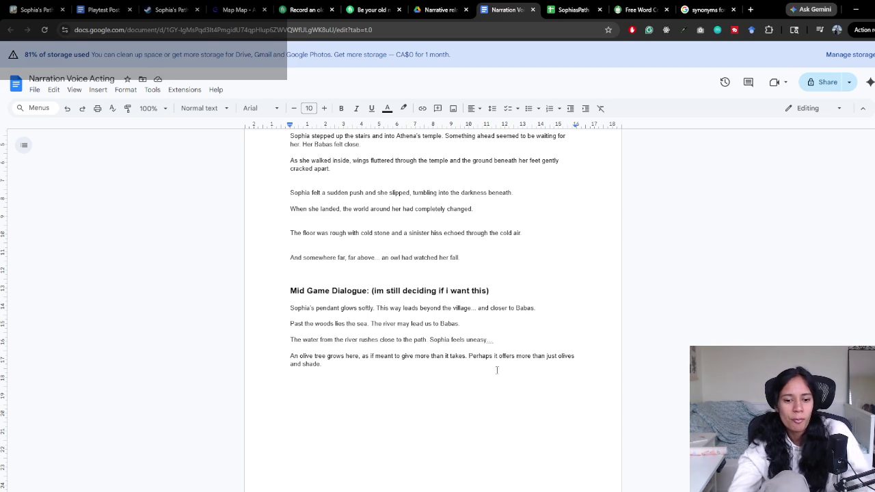
pyautogui.hotkey('alt', 'Tab')
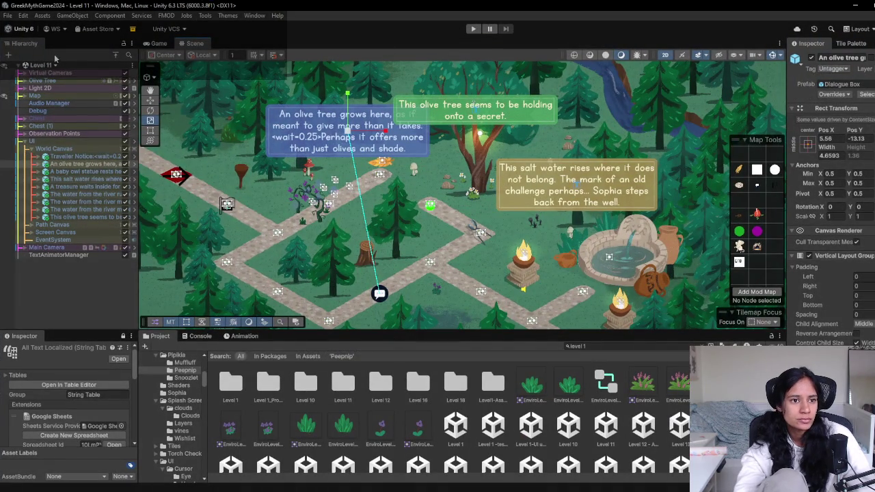
# Load the Level 12 - Athena Temple scene from the Hierarchy's scene list
pyautogui.click(54, 65)
pyautogui.scroll(-3, 53, 180)
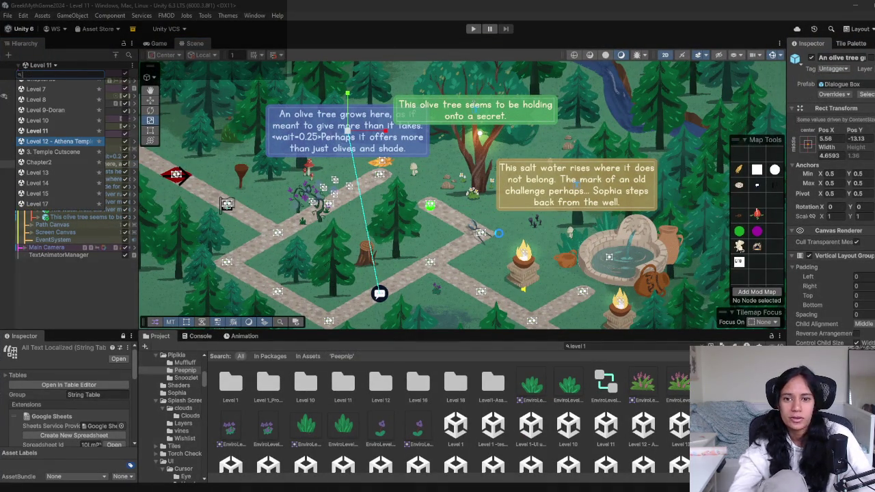
pyautogui.click(58, 141)
pyautogui.scroll(-5, 471, 139)
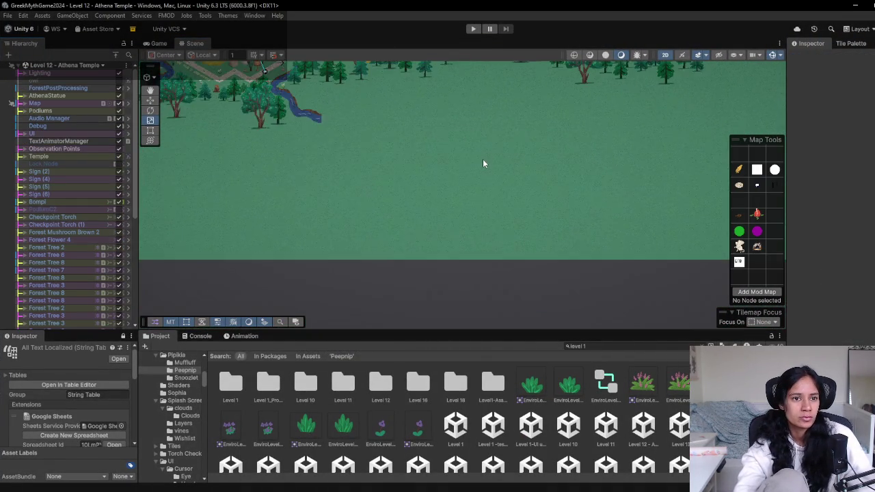
pyautogui.scroll(-5, 484, 161)
pyautogui.scroll(-5, 419, 205)
pyautogui.scroll(3, 463, 297)
pyautogui.scroll(3, 566, 219)
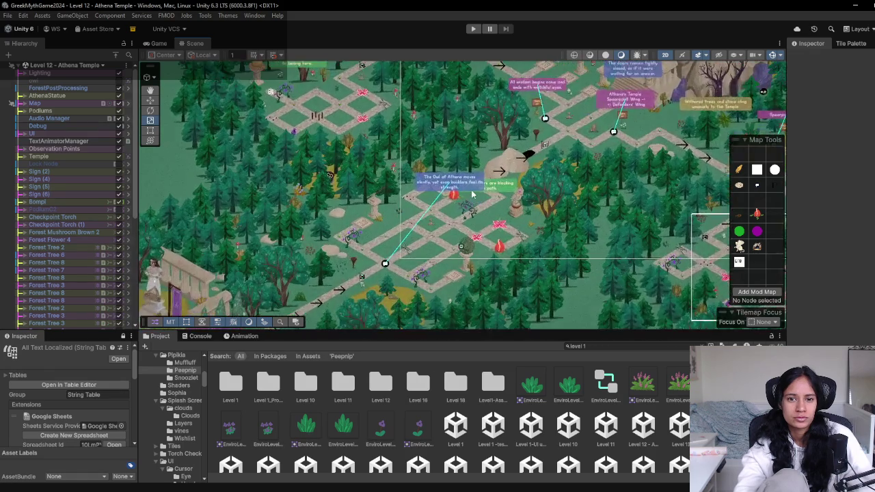
pyautogui.scroll(3, 461, 191)
# Pan along the temple path and select the 'doors remain closed' dialogue box
pyautogui.moveTo(399, 280); pyautogui.dragTo(411, 238)
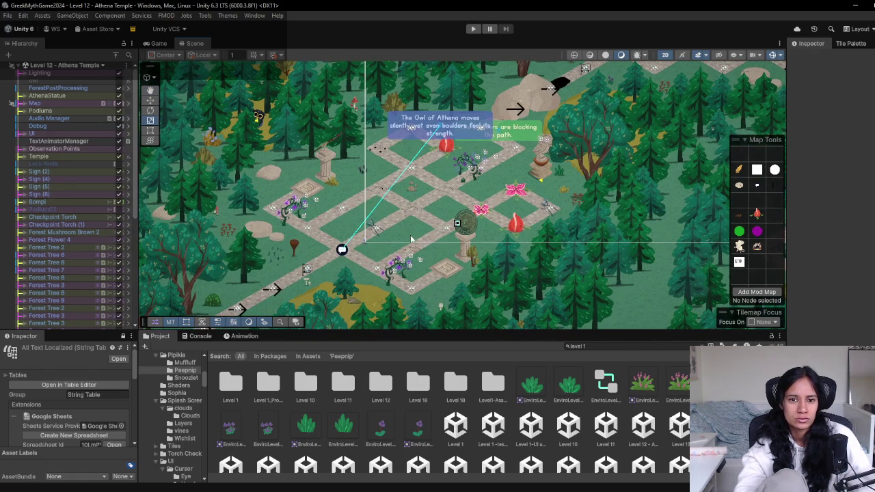
pyautogui.moveTo(467, 146); pyautogui.dragTo(432, 157)
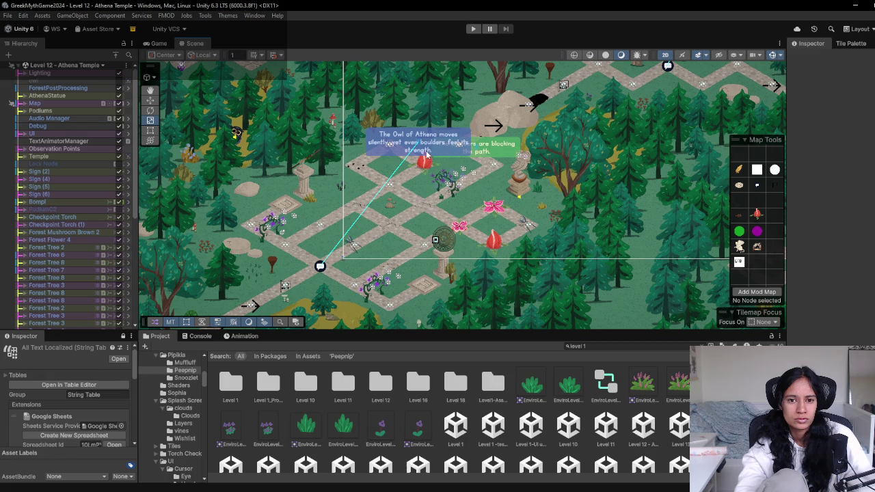
pyautogui.moveTo(558, 96)
pyautogui.mouseDown()
pyautogui.moveTo(510, 133)
pyautogui.moveTo(414, 179)
pyautogui.moveTo(421, 217)
pyautogui.mouseUp()
pyautogui.moveTo(447, 267); pyautogui.dragTo(295, 261)
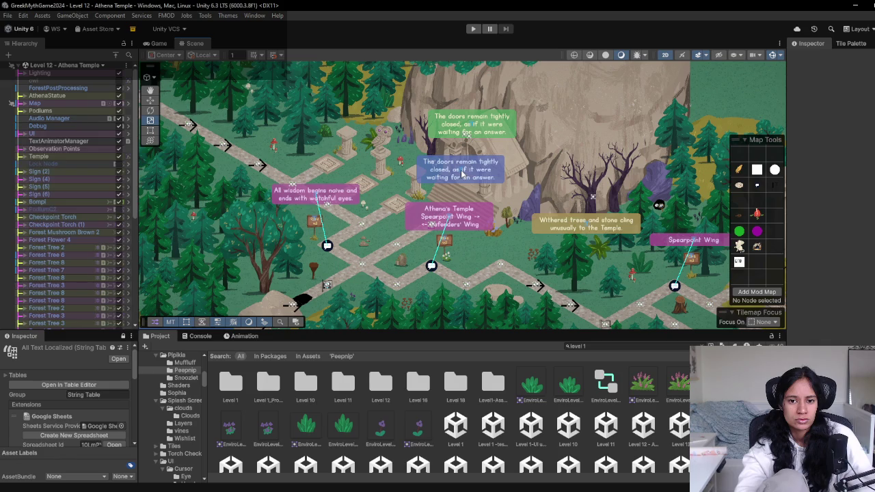
pyautogui.click(469, 171)
pyautogui.moveTo(464, 171); pyautogui.dragTo(558, 83)
pyautogui.hotkey('alt', 'Tab')
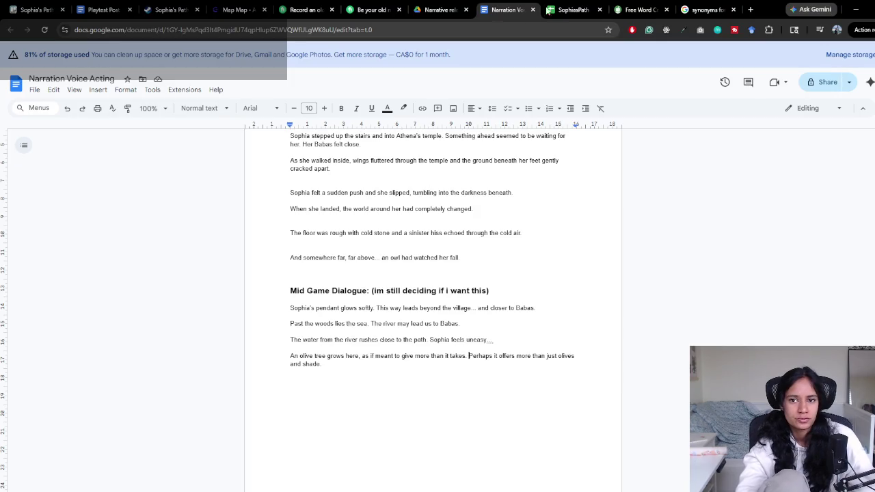
# Find the 'Owl of Athena' line in the sheet and paste it below the olive tree line
pyautogui.click(569, 8)
pyautogui.write('wl')
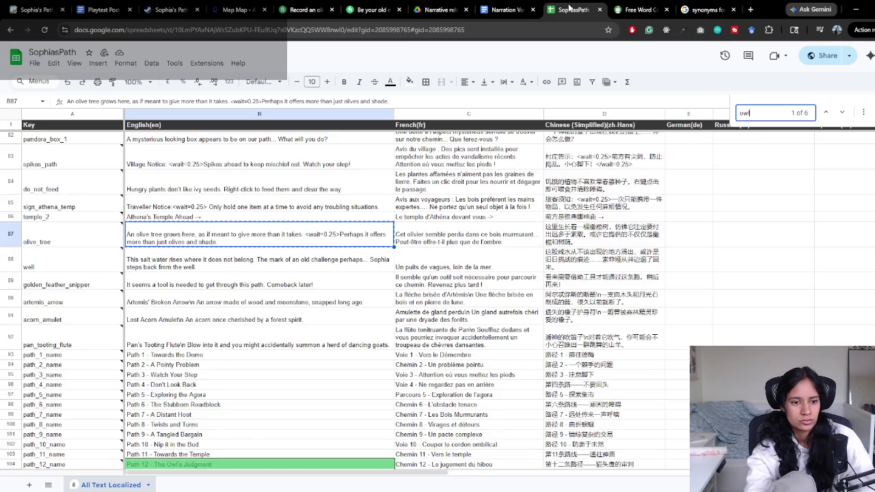
pyautogui.write(' of')
pyautogui.scroll(-2, 249, 294)
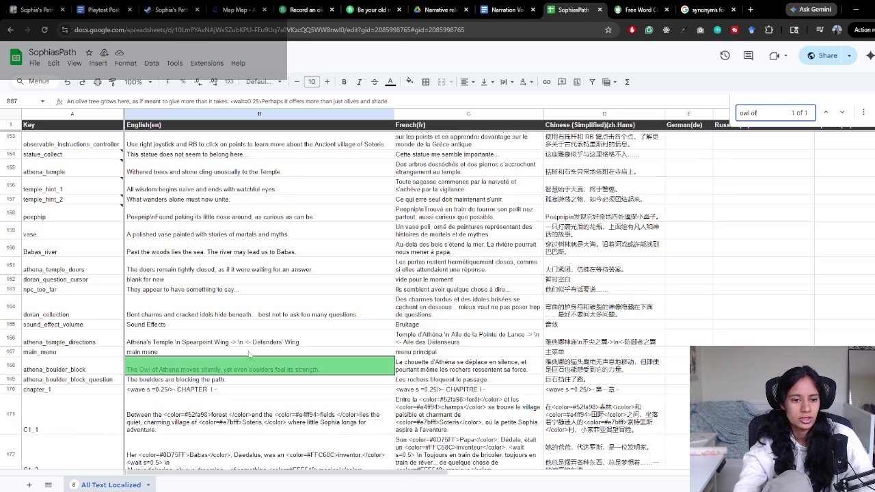
pyautogui.click(509, 9)
pyautogui.click(335, 371)
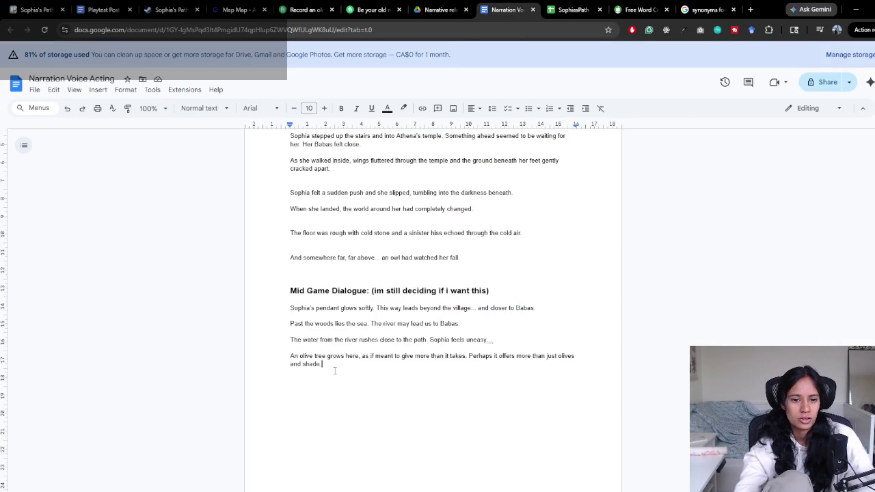
pyautogui.press('Return')
pyautogui.press('Return')
pyautogui.write('The Owl of Athena moves silently, yet even boulders feel its strength.')
pyautogui.press('Up')
pyautogui.press('BackSpace')
# Scroll the sheet, then pan Unity's view around the temple columns to check the signs
pyautogui.click(595, 7)
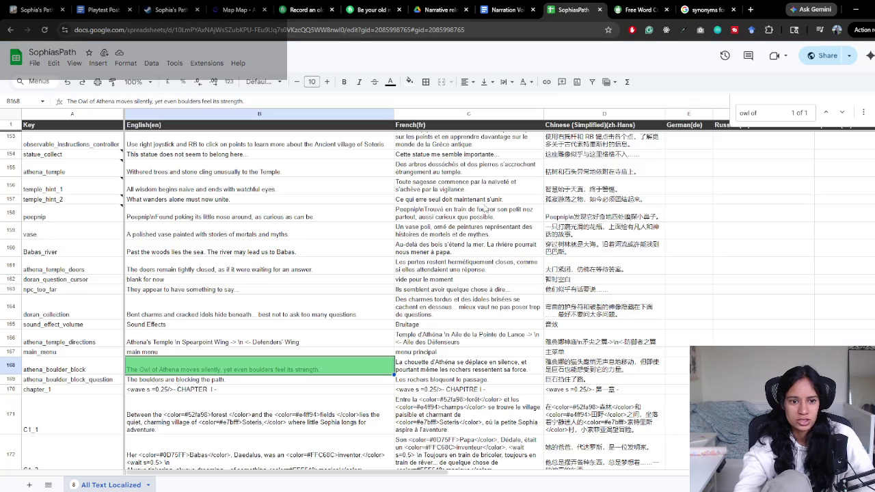
pyautogui.scroll(-2, 273, 325)
pyautogui.scroll(-2, 266, 328)
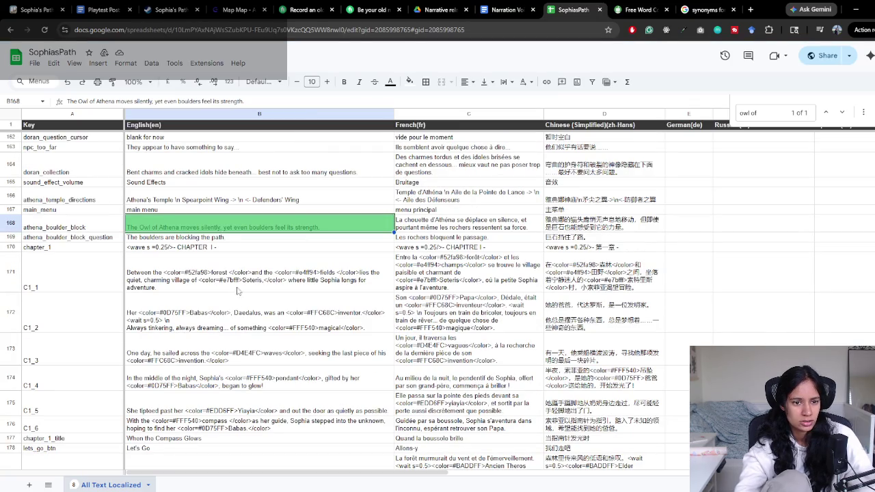
pyautogui.hotkey('alt', 'Tab')
pyautogui.moveTo(421, 295); pyautogui.dragTo(301, 198)
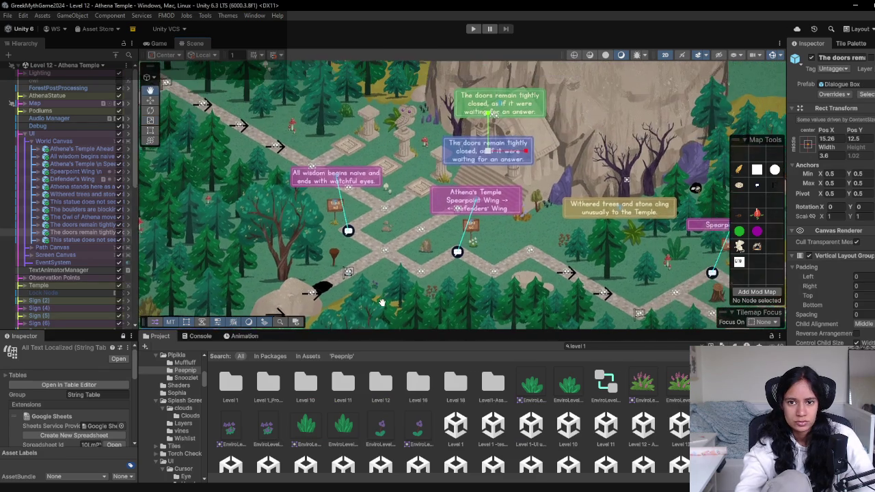
pyautogui.scroll(-5, 302, 198)
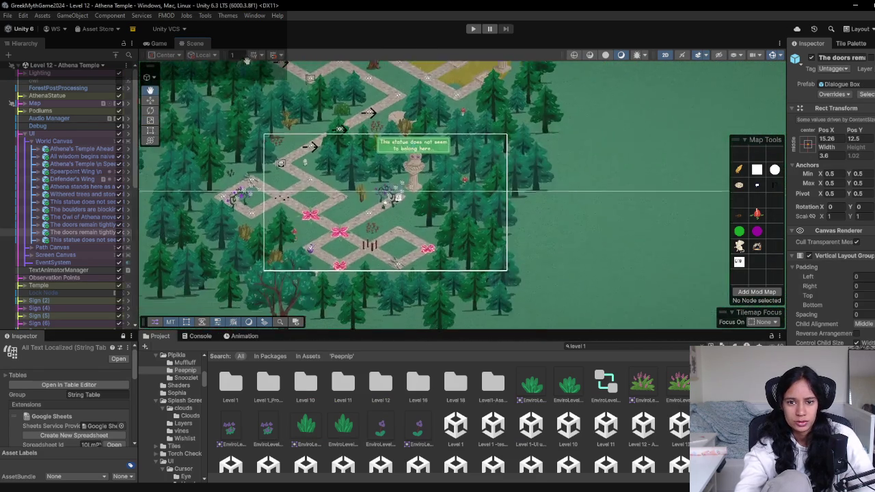
pyautogui.scroll(5, 301, 199)
pyautogui.moveTo(496, 112); pyautogui.dragTo(426, 159)
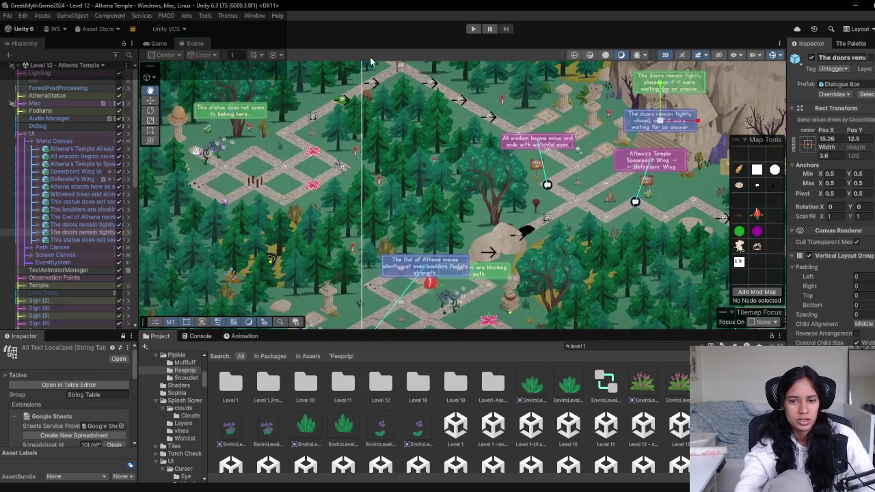
pyautogui.scroll(-3, 426, 159)
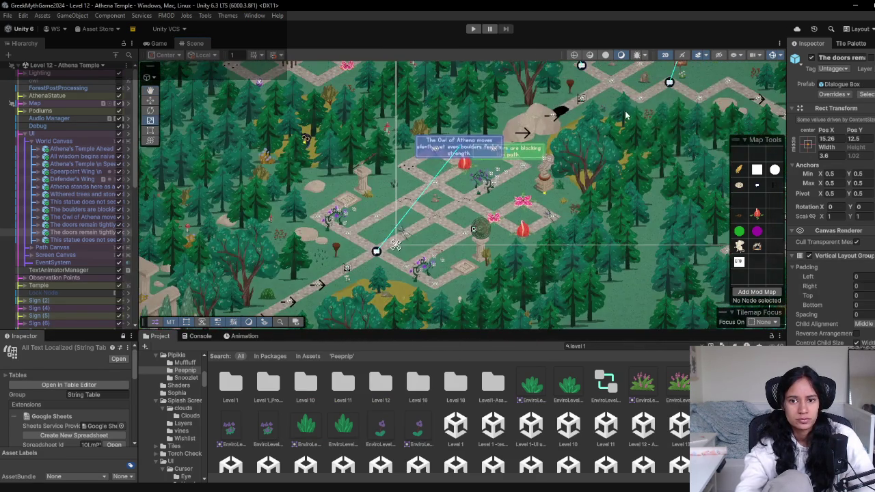
# Search the spreadsheet for 'the doors re'
pyautogui.hotkey('alt', 'Tab')
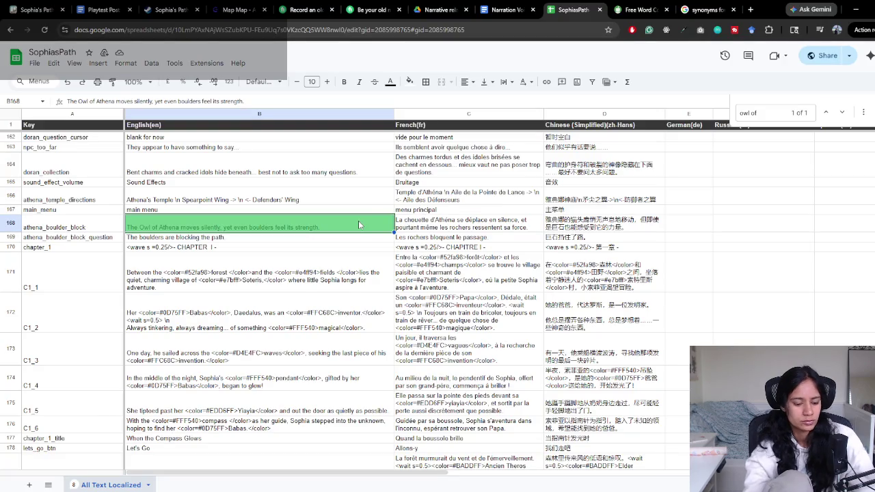
pyautogui.hotkey('ctrl', 'f')
pyautogui.write('the doors')
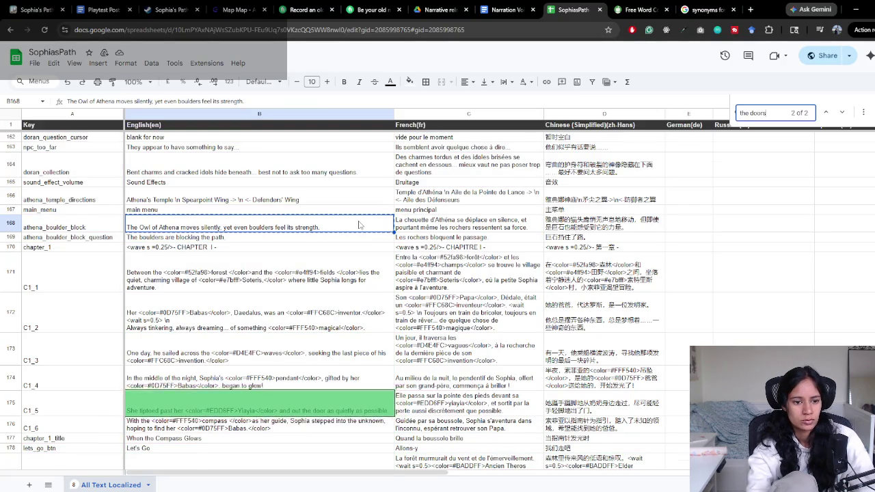
pyautogui.write(' re')
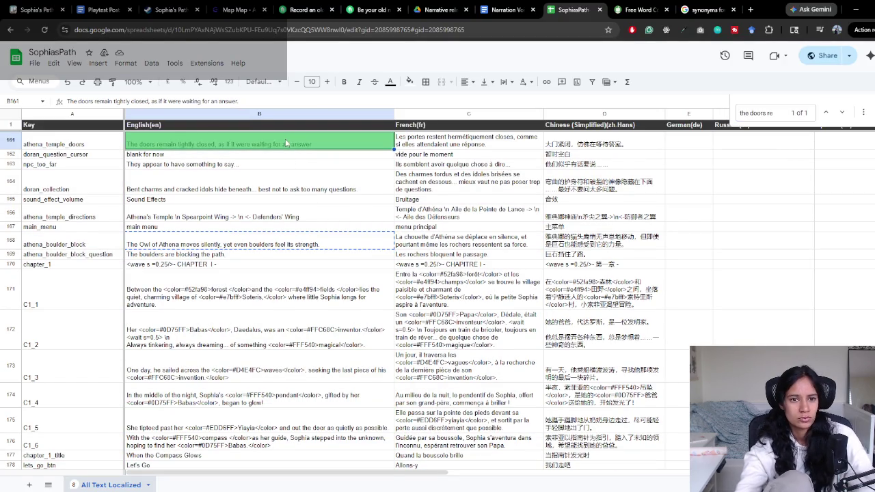
pyautogui.click(505, 10)
# Paste the doors line below the owl line and match its plain 10pt formatting
pyautogui.click(379, 394)
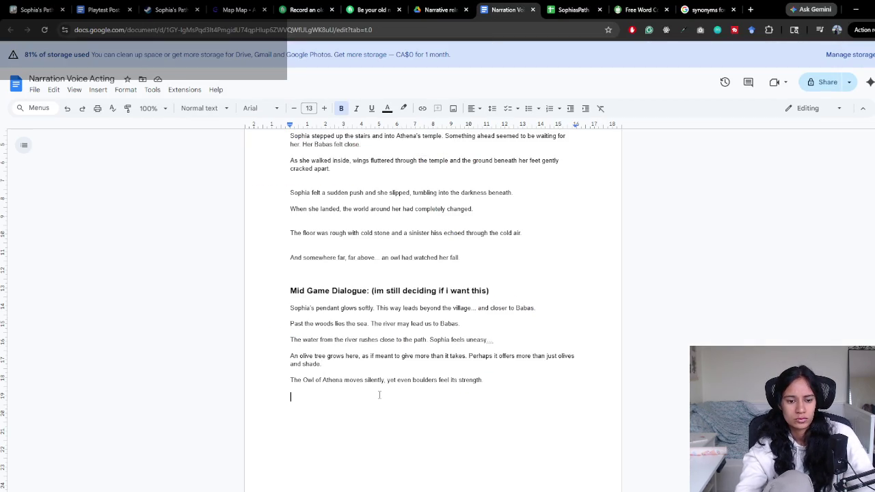
pyautogui.write('The doors remain tightly closed, as if it were waiting for an answer.')
pyautogui.moveTo(398, 380); pyautogui.dragTo(457, 380)
pyautogui.click(127, 107)
pyautogui.moveTo(555, 397); pyautogui.dragTo(254, 395)
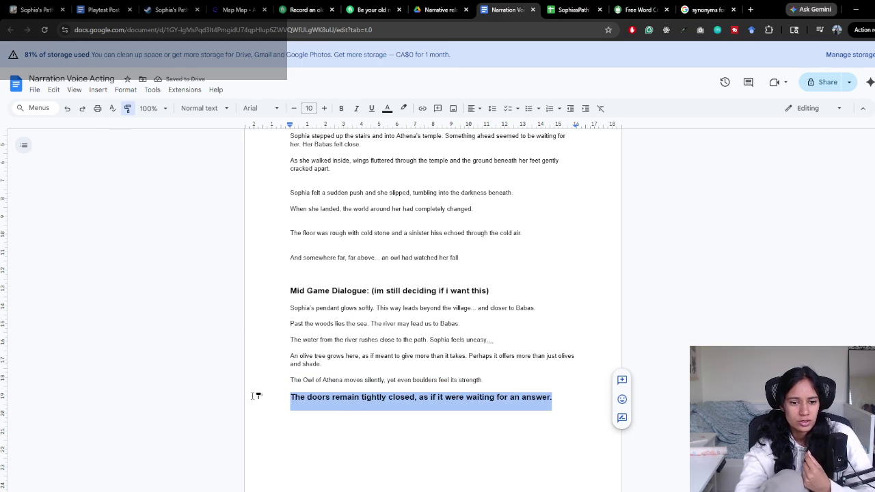
pyautogui.click(375, 364)
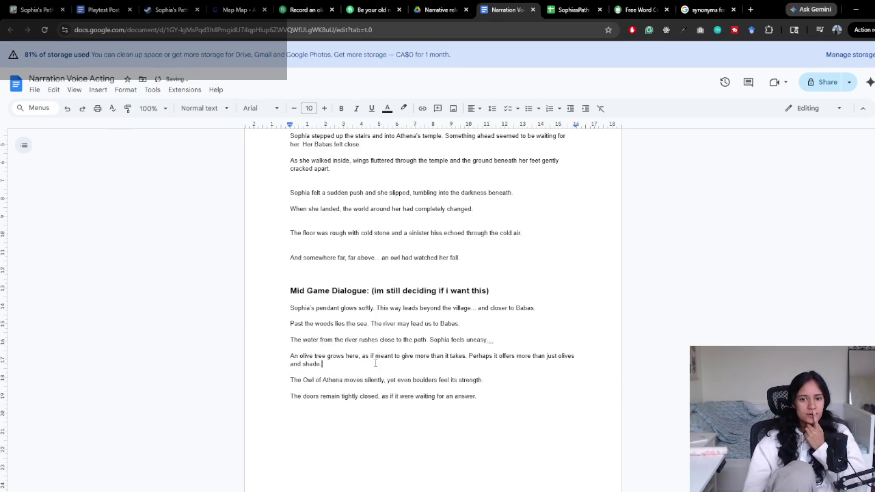
# Add 'needs a rewrite so it seems like that narrator is there with us on our journey' to the heading
pyautogui.click(487, 291)
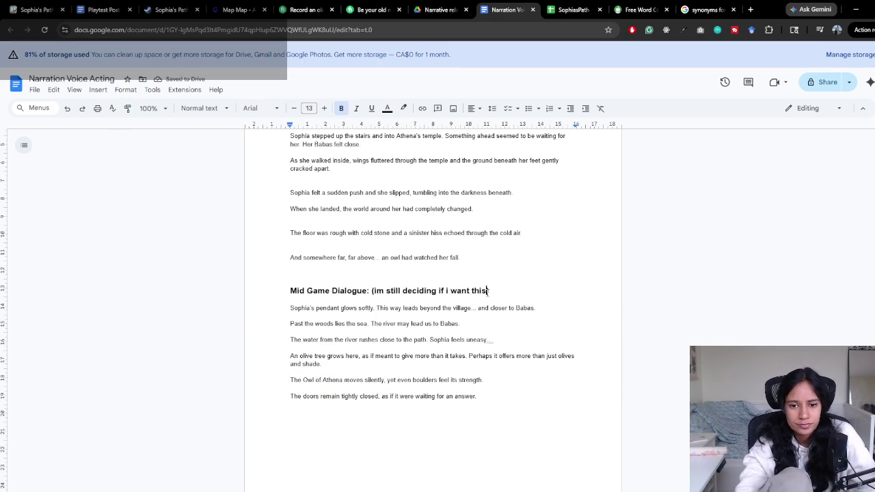
pyautogui.write('needs a rewrite so it seems like that narrator is there with us on our ')
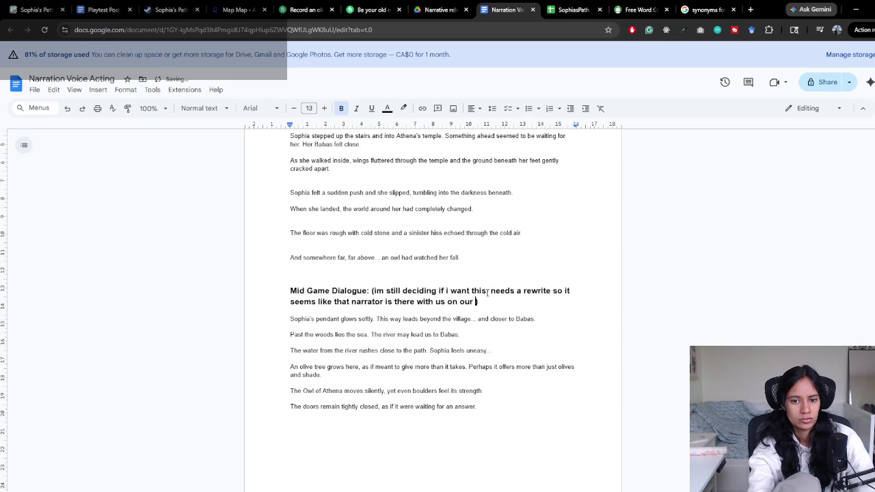
pyautogui.write('journey')
pyautogui.click(487, 291)
pyautogui.write(',')
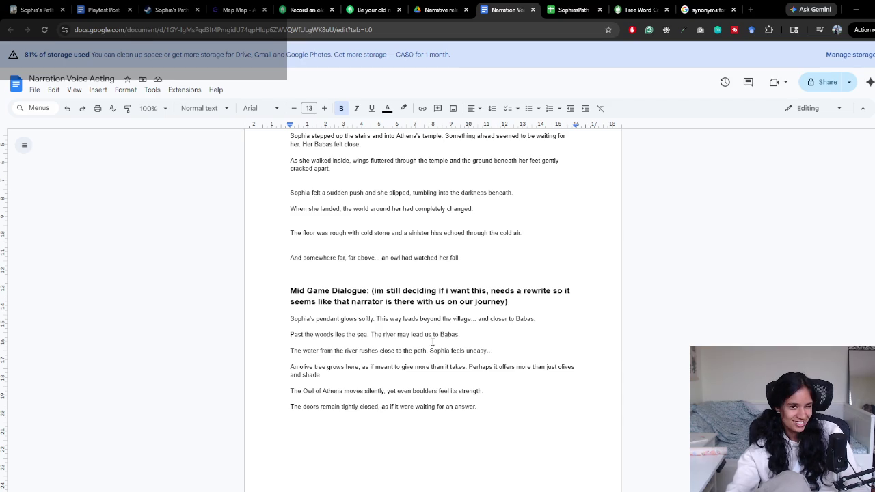
# Select and delete the Mid Game Dialogue heading together with all its lines
pyautogui.moveTo(291, 291); pyautogui.dragTo(518, 408)
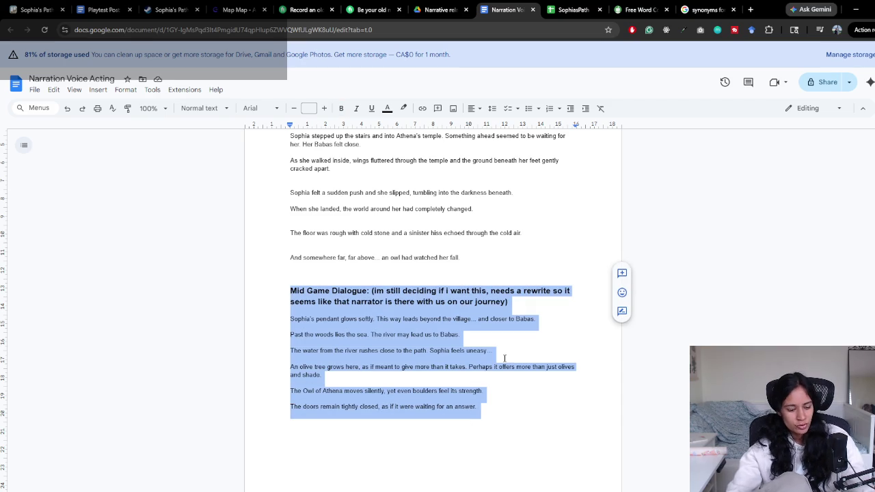
pyautogui.press('BackSpace')
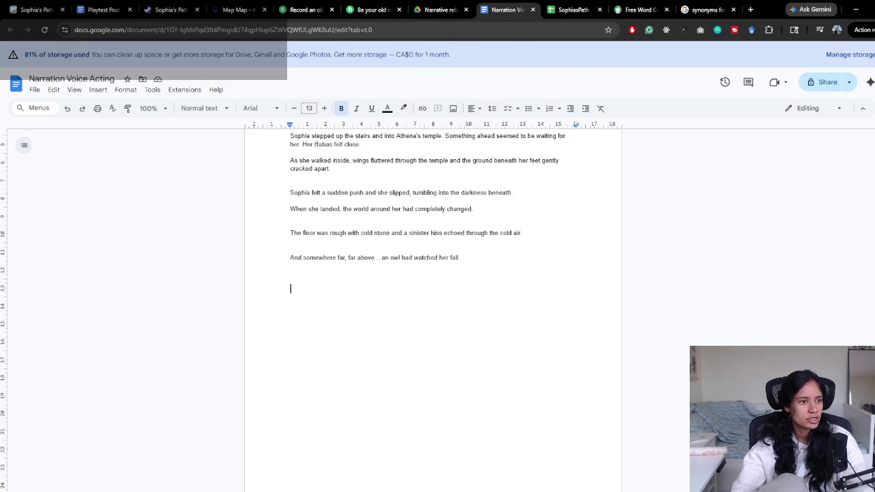
pyautogui.press('Return')
pyautogui.press('Return')
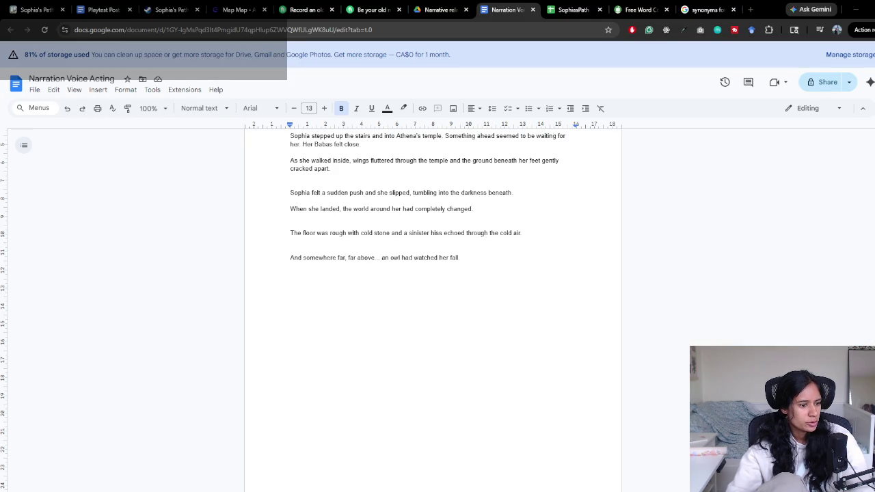
pyautogui.scroll(2, 398, 293)
pyautogui.scroll(10, 403, 289)
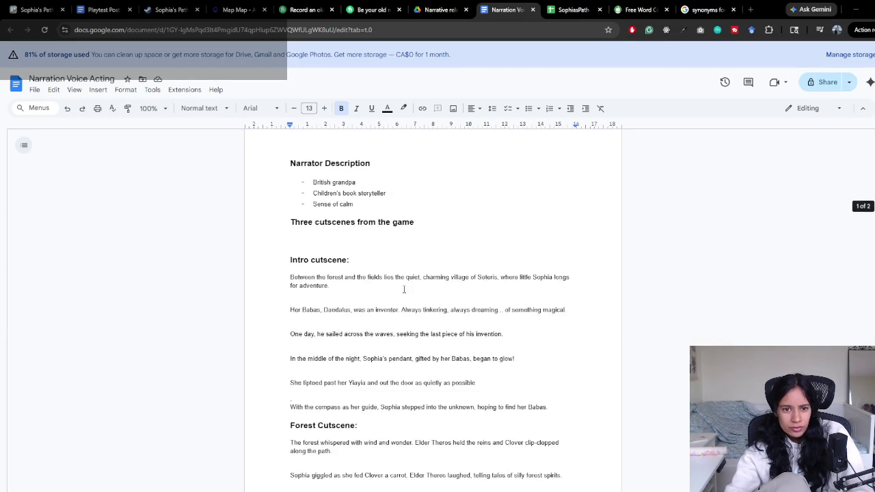
pyautogui.scroll(2, 404, 289)
pyautogui.click(341, 276)
pyautogui.click(429, 288)
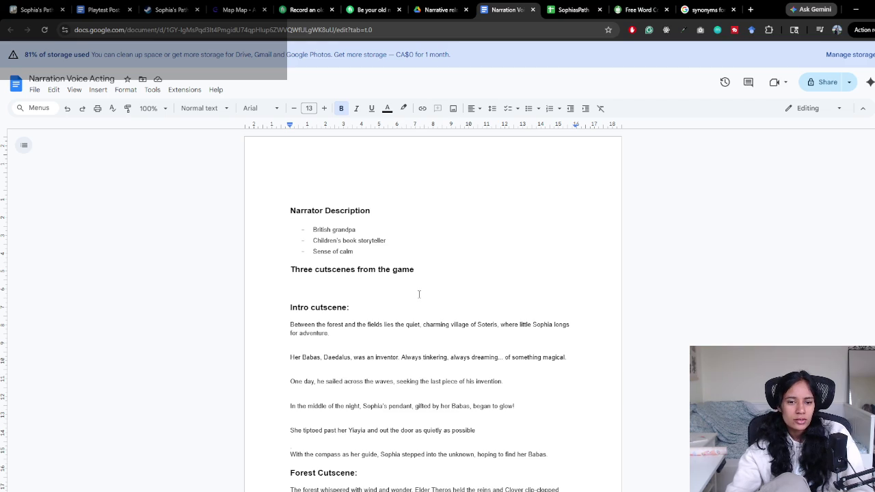
pyautogui.scroll(-2, 387, 347)
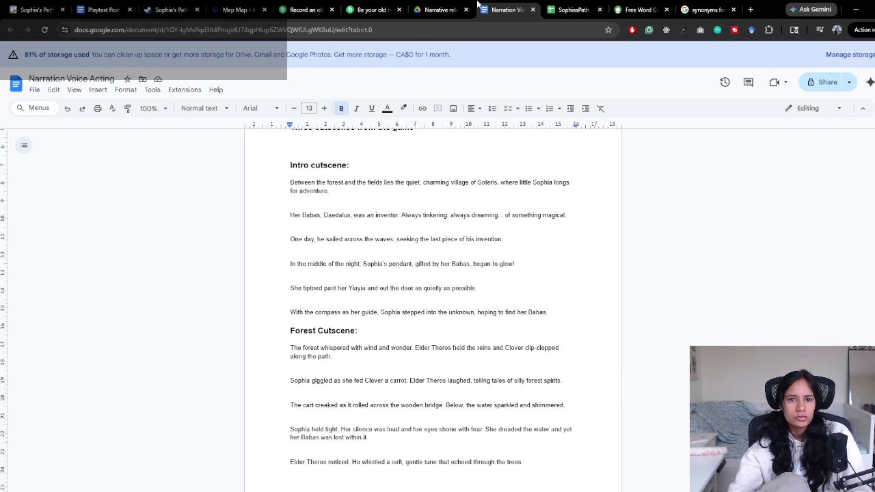
pyautogui.scroll(-2, 345, 290)
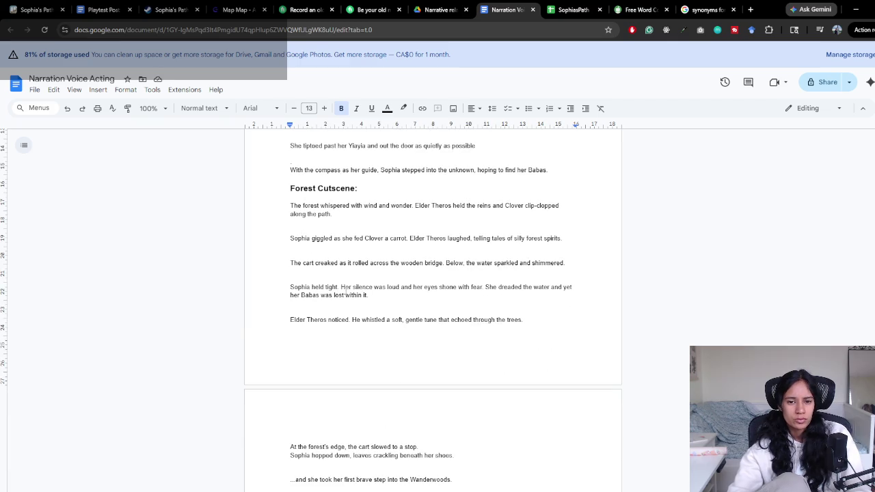
pyautogui.scroll(1, 337, 304)
pyautogui.scroll(2, 334, 318)
pyautogui.scroll(1, 329, 333)
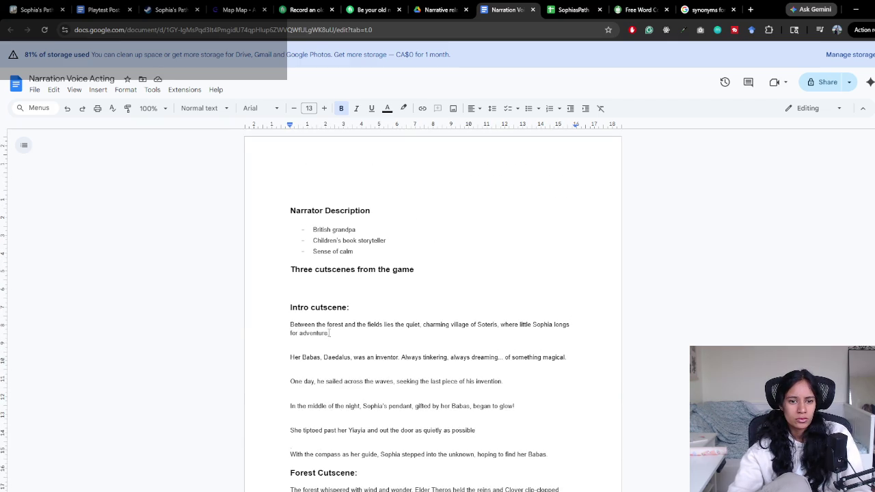
# Add a bold 'Notes' heading above Narrator Description, styled like that heading
pyautogui.click(334, 192)
pyautogui.hotkey('ctrl', 'b')
pyautogui.write('Notes')
pyautogui.press('Return')
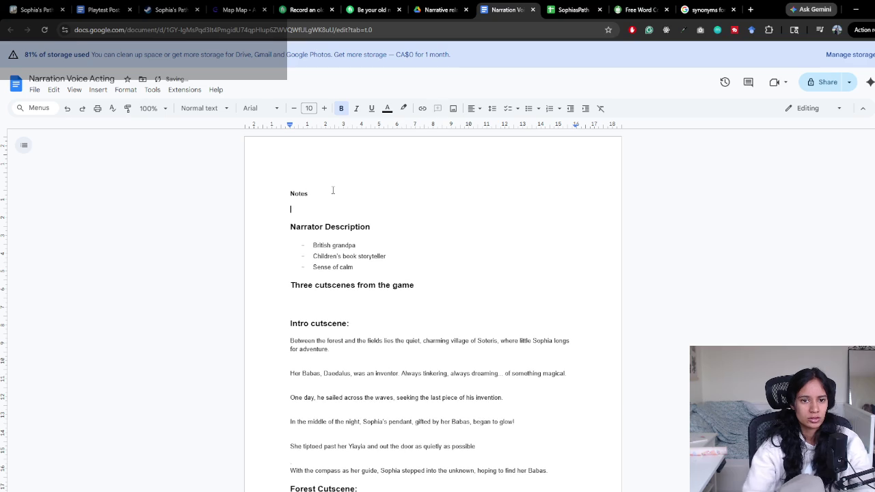
pyautogui.moveTo(311, 226); pyautogui.dragTo(344, 226)
pyautogui.click(127, 108)
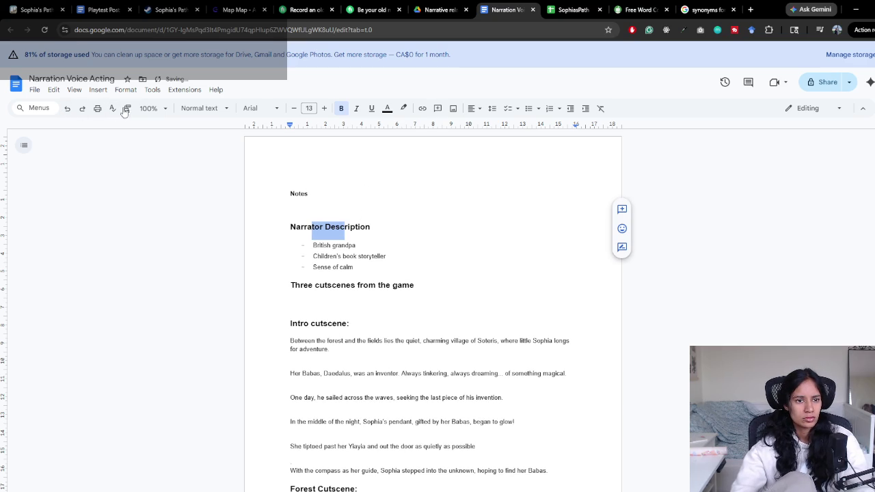
pyautogui.click(335, 192)
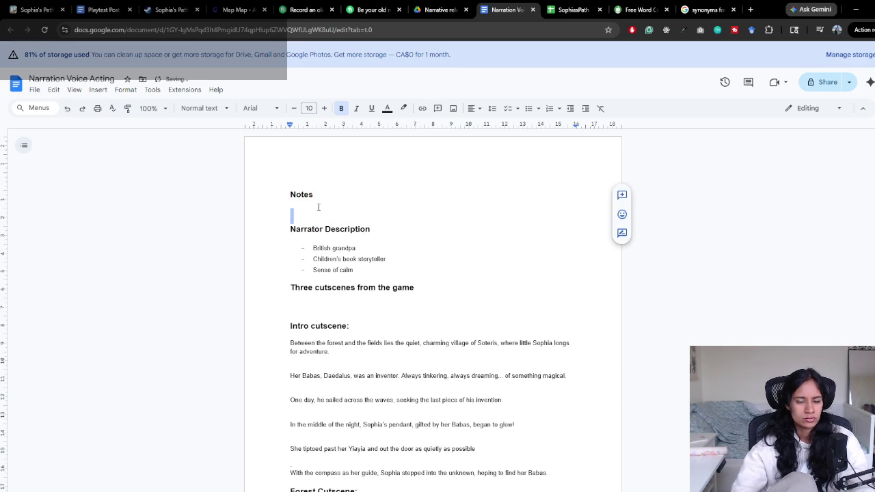
# Add a bullet under Notes: each line is a screen of the cutscene (see video attached)
pyautogui.moveTo(337, 248); pyautogui.dragTo(316, 248)
pyautogui.hotkey('ctrl', 'c')
pyautogui.click(312, 209)
pyautogui.hotkey('ctrl', 'v')
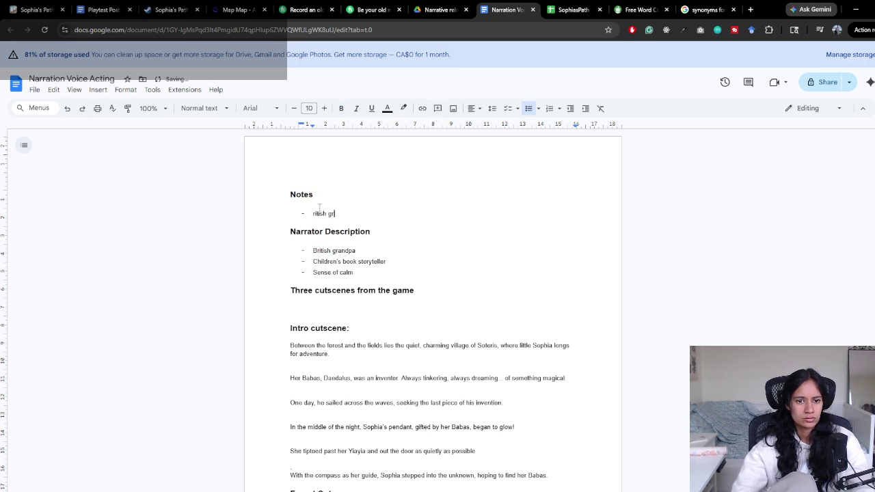
pyautogui.press('BackSpace')
pyautogui.press('BackSpace')
pyautogui.press('BackSpace')
pyautogui.press('BackSpace')
pyautogui.press('BackSpace')
pyautogui.press('BackSpace')
pyautogui.press('BackSpace')
pyautogui.press('BackSpace')
pyautogui.press('BackSpace')
pyautogui.write('each line is')
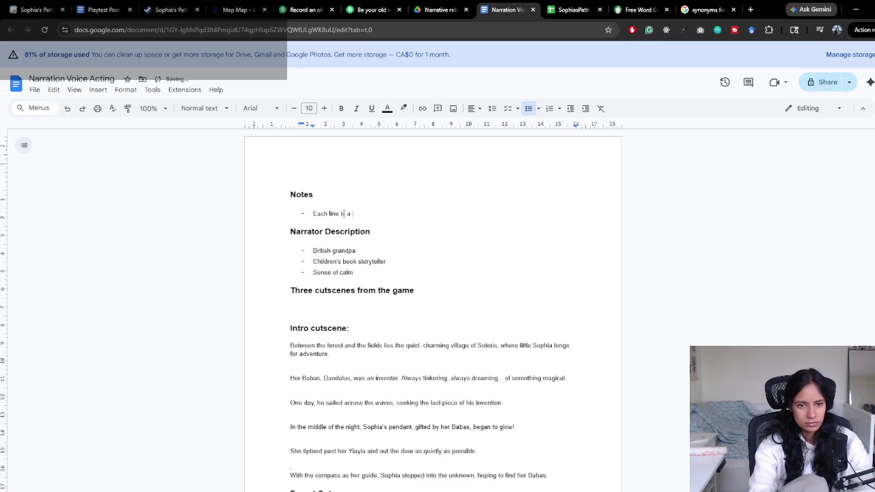
pyautogui.write('screen')
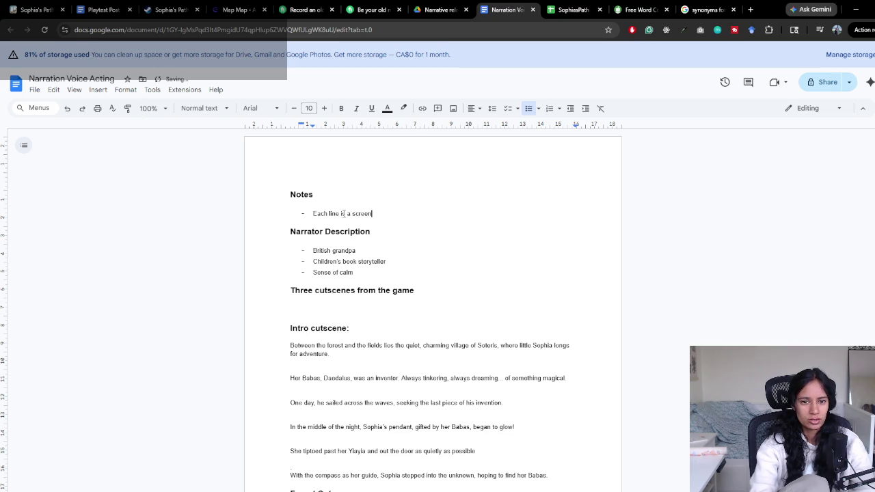
pyautogui.write('of the cutscene (see video attached)')
# Add a second bullet saying the pacing is pretty much the same speed as the video
pyautogui.press('Return')
pyautogui.write('The pacing is pretty much what the ')
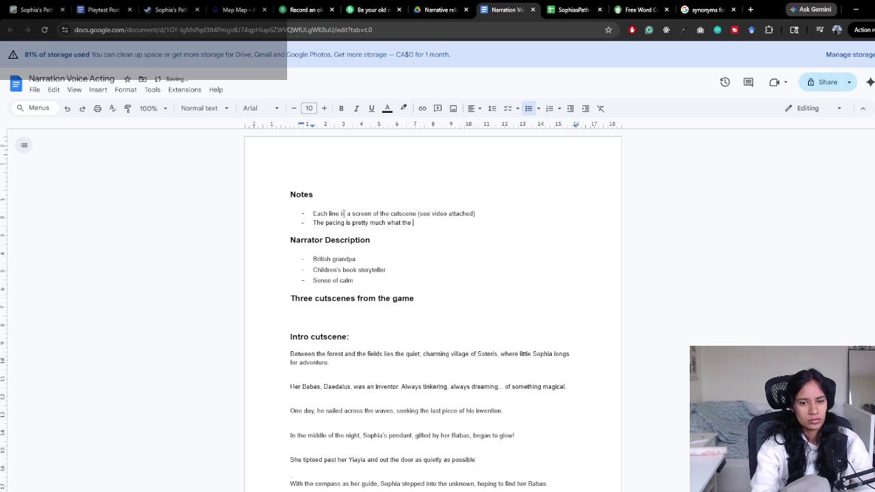
pyautogui.write('video entails')
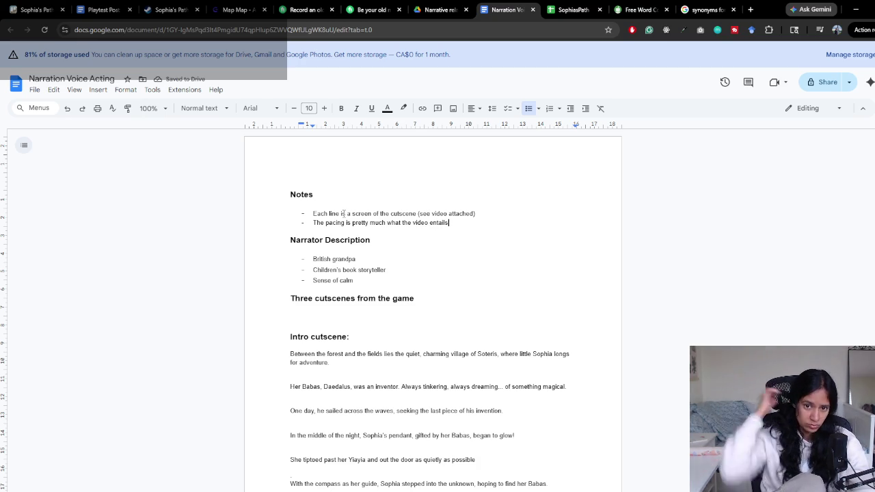
pyautogui.hotkey('ctrl', 'BackSpace')
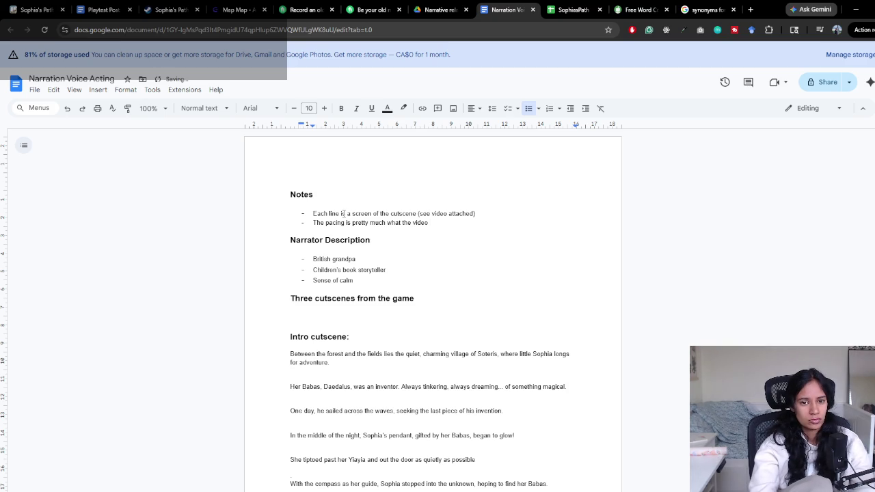
pyautogui.write('fo')
pyautogui.press('BackSpace')
pyautogui.press('BackSpace')
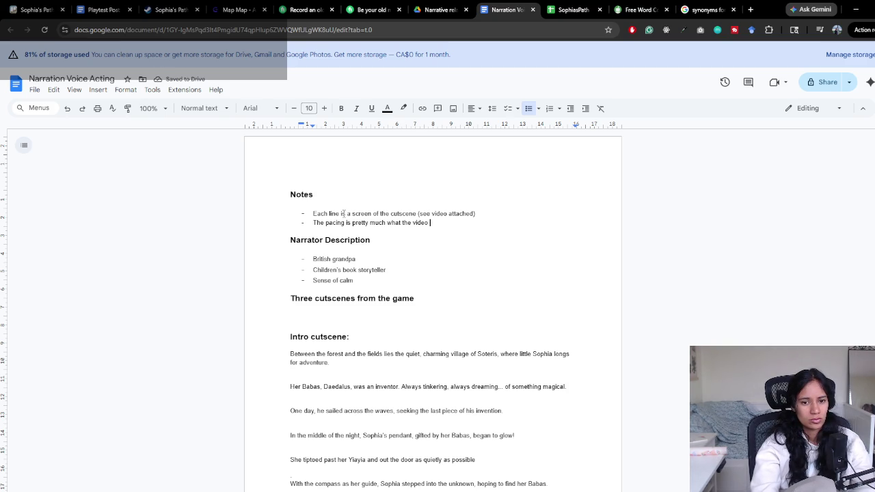
pyautogui.write('is like')
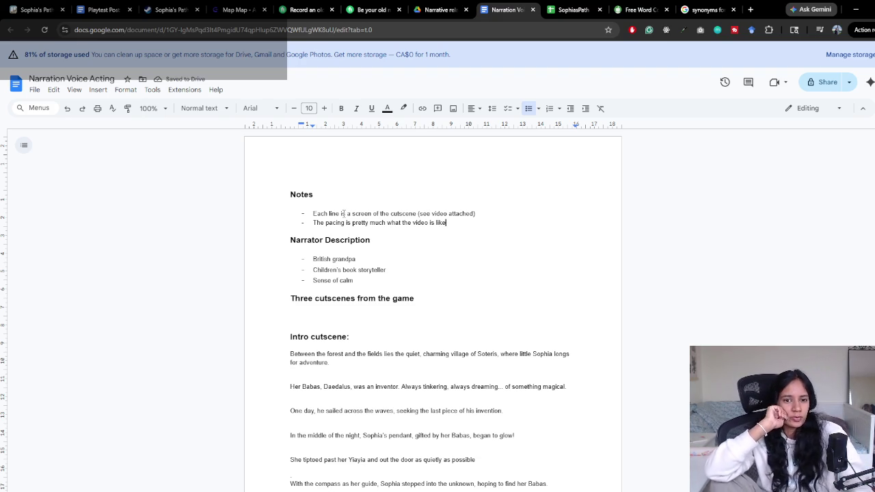
pyautogui.press('BackSpace')
pyautogui.press('BackSpace')
pyautogui.press('BackSpace')
pyautogui.press('BackSpace')
pyautogui.press('BackSpace')
pyautogui.press('BackSpace')
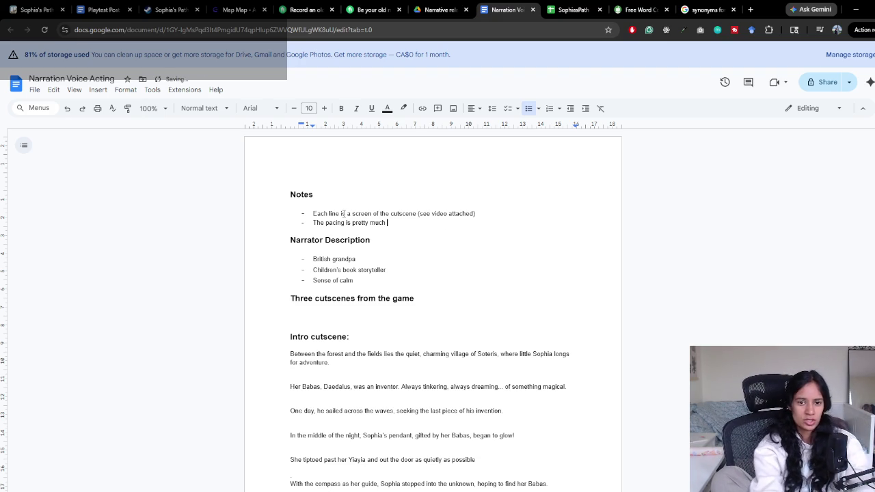
pyautogui.write('the same ')
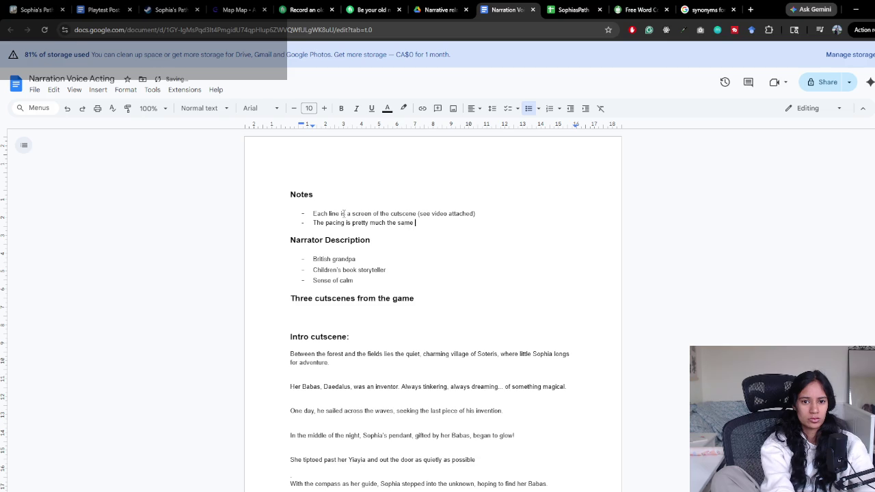
pyautogui.write('speed as the video')
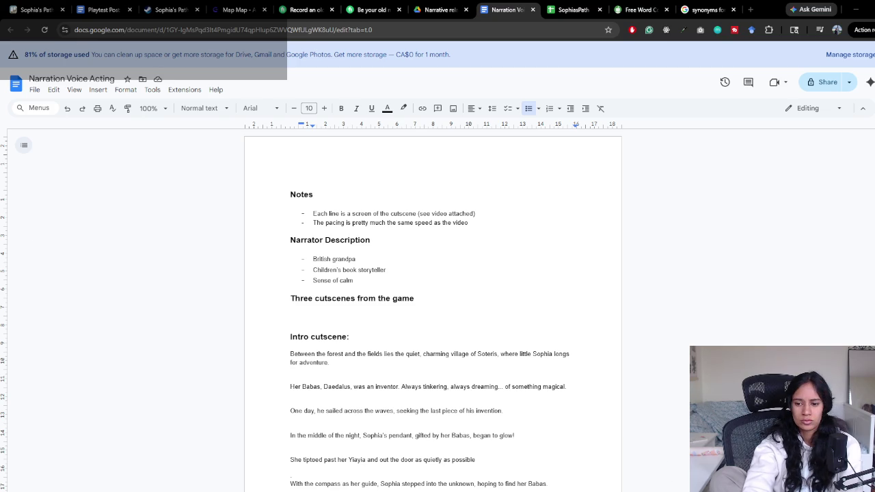
# Extend the pacing bullet with 'as the music also matches the scenes' and start a third bullet
pyautogui.click(388, 242)
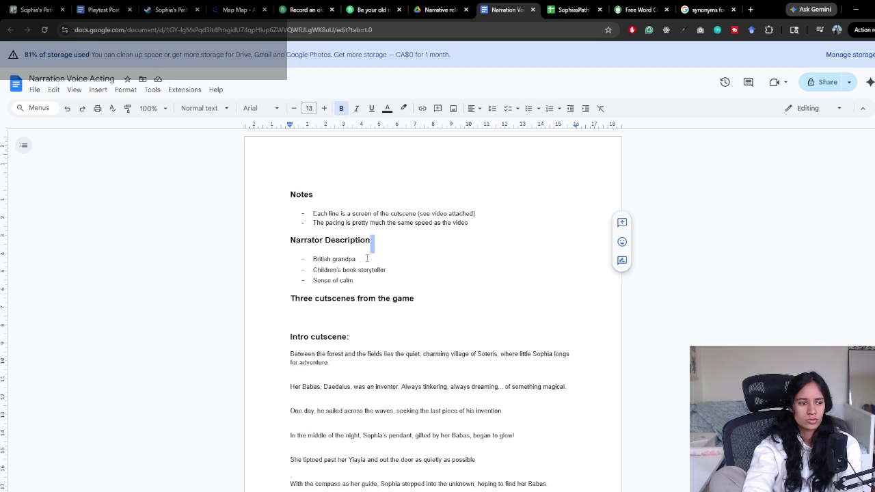
pyautogui.click(347, 223)
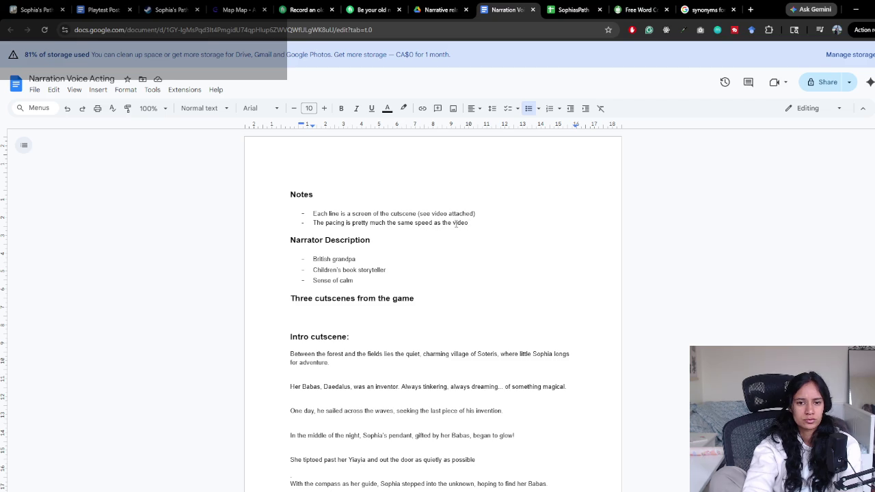
pyautogui.write('as the music is ')
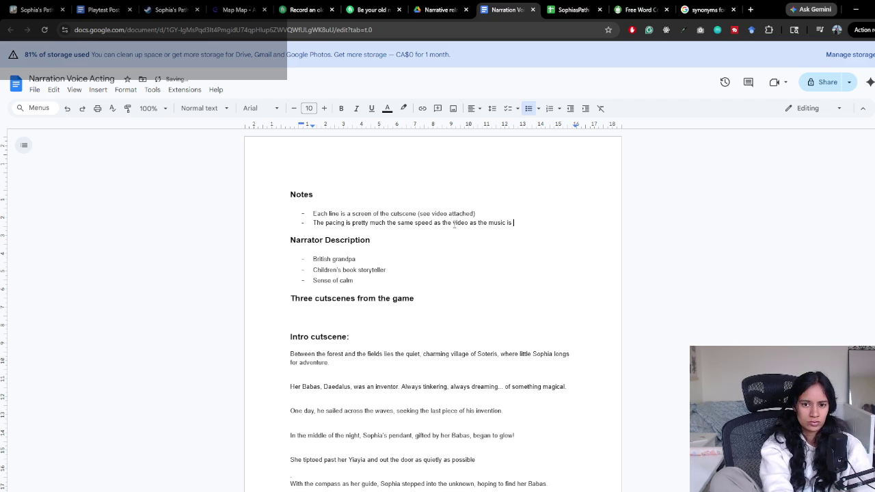
pyautogui.write('als')
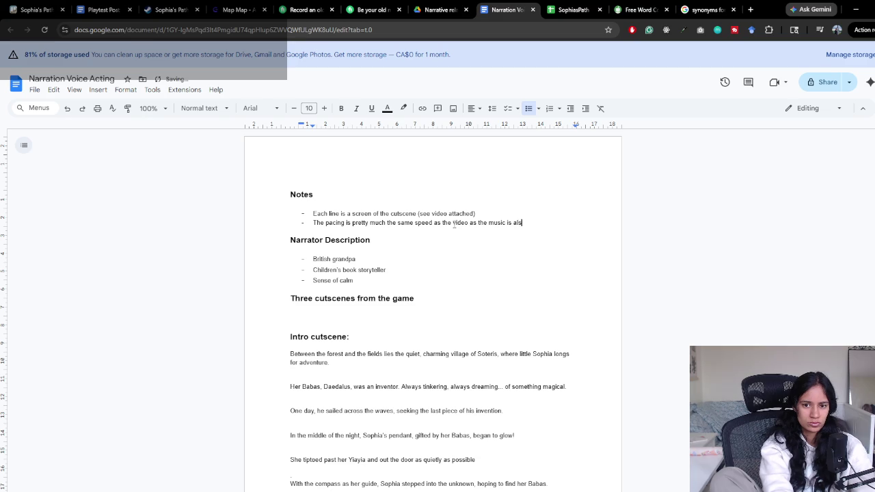
pyautogui.write('o cate')
pyautogui.hotkey('ctrl', 'BackSpace')
pyautogui.press('BackSpace')
pyautogui.press('BackSpace')
pyautogui.press('BackSpace')
pyautogui.write('also matches the')
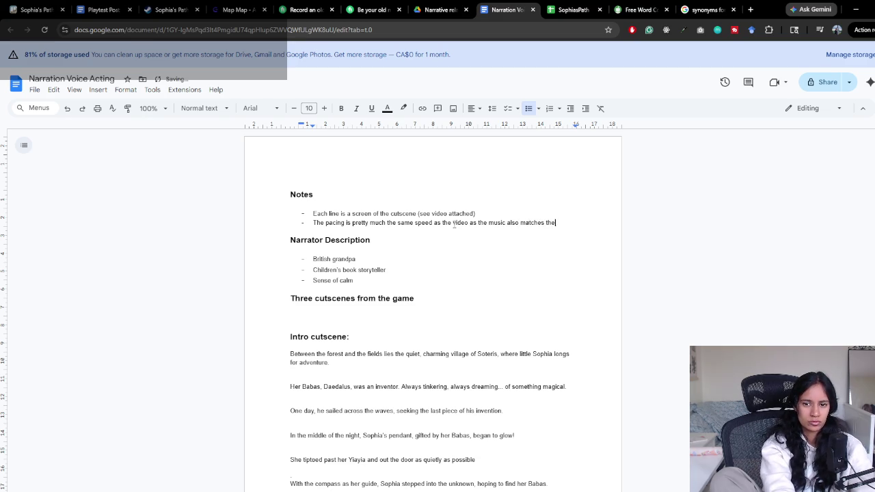
pyautogui.write(' scenes')
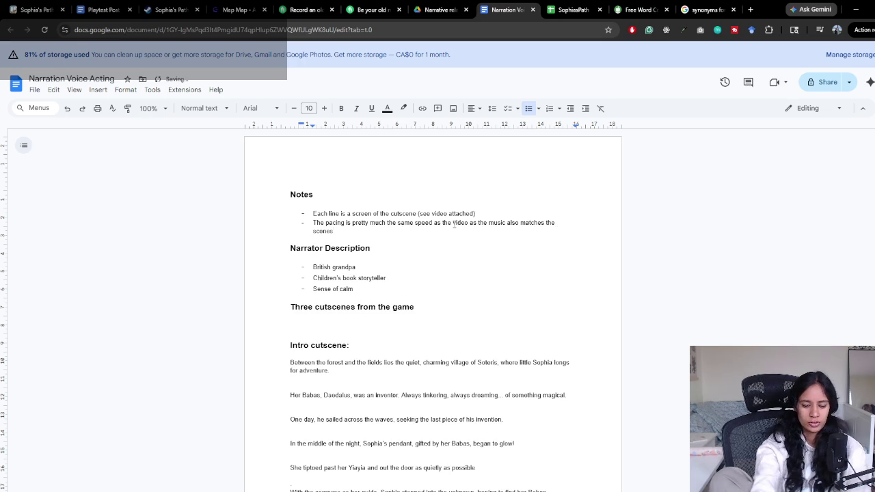
pyautogui.press('Return')
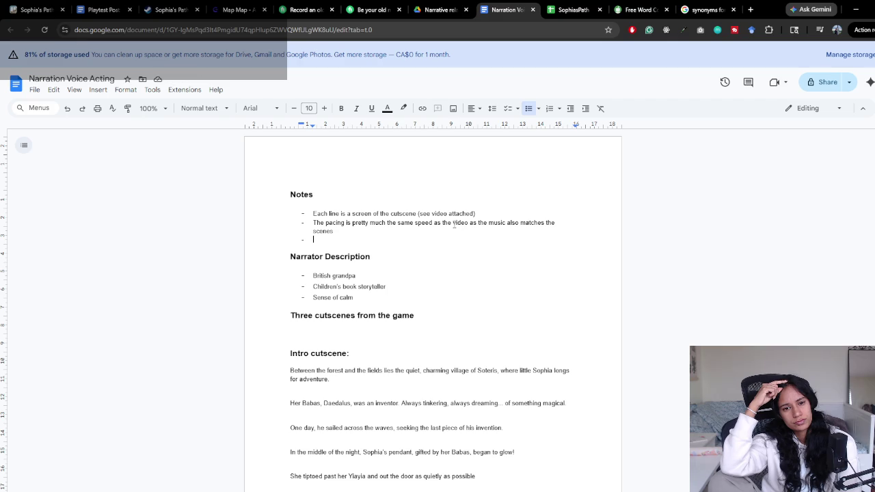
# Change 'screen' to 'scene' in the first Notes bullet
pyautogui.doubleClick(363, 214)
pyautogui.write('scene')
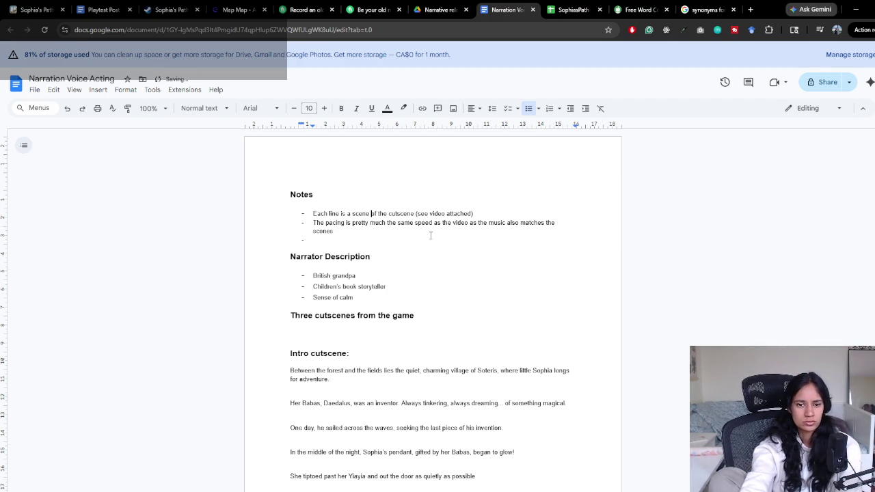
pyautogui.click(344, 213)
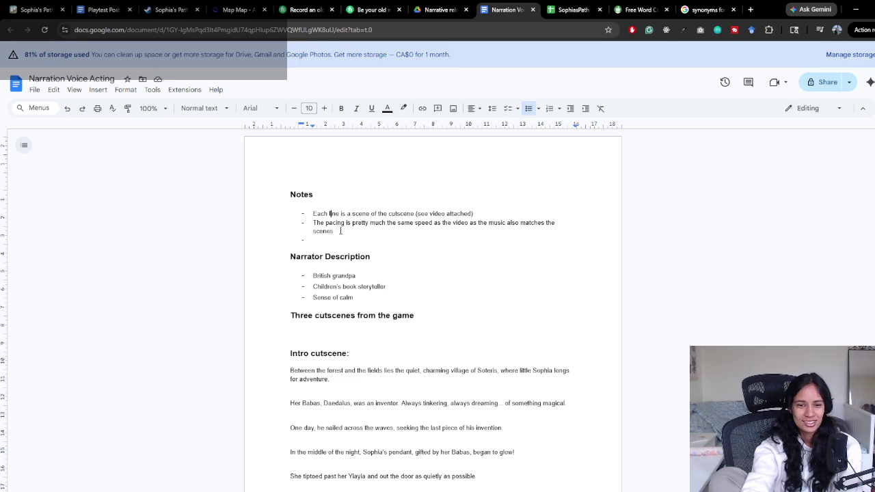
# Review the first two Notes bullets and move the caret to the empty third bullet
pyautogui.moveTo(312, 214); pyautogui.dragTo(478, 211)
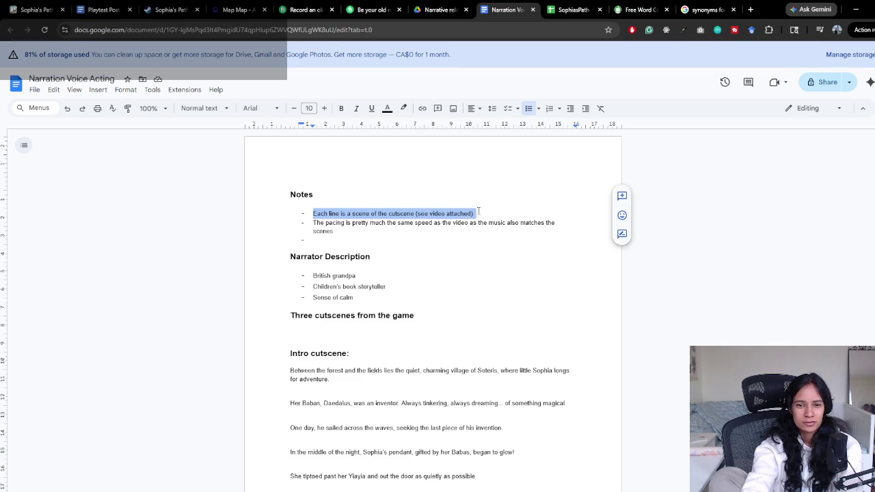
pyautogui.moveTo(313, 222); pyautogui.dragTo(366, 231)
pyautogui.click(366, 231)
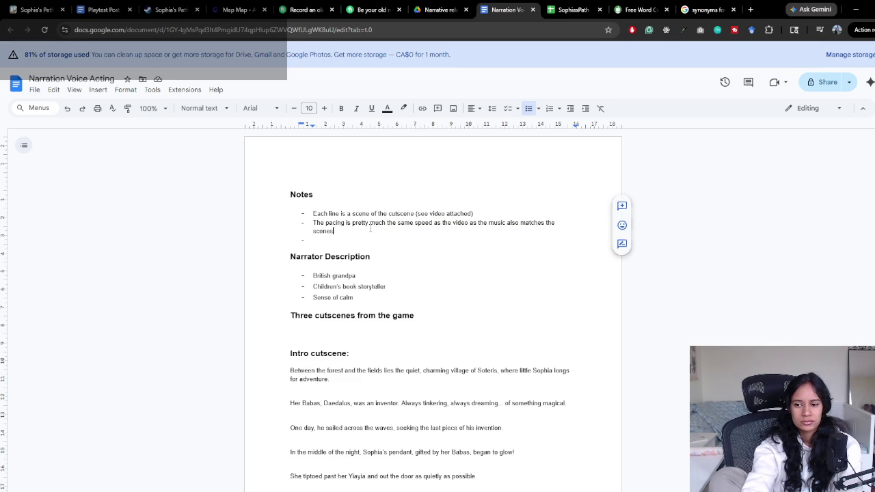
pyautogui.moveTo(313, 223); pyautogui.dragTo(367, 231)
pyautogui.click(366, 230)
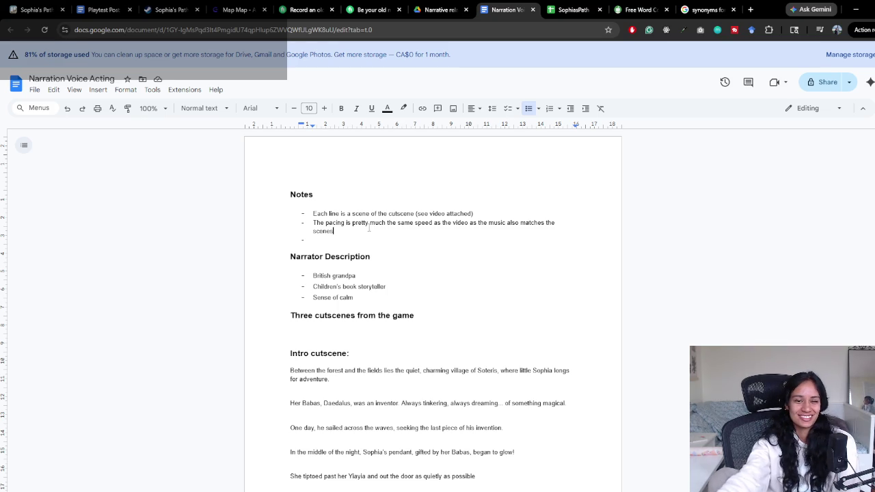
pyautogui.click(333, 239)
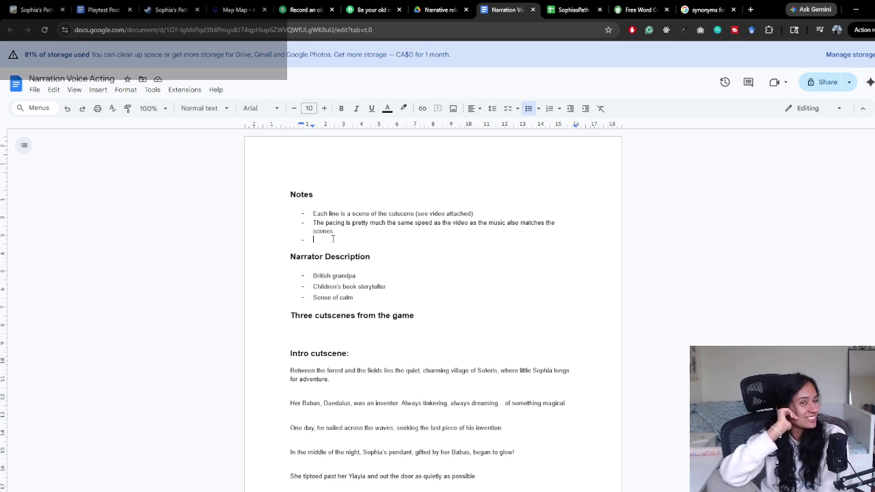
pyautogui.click(335, 239)
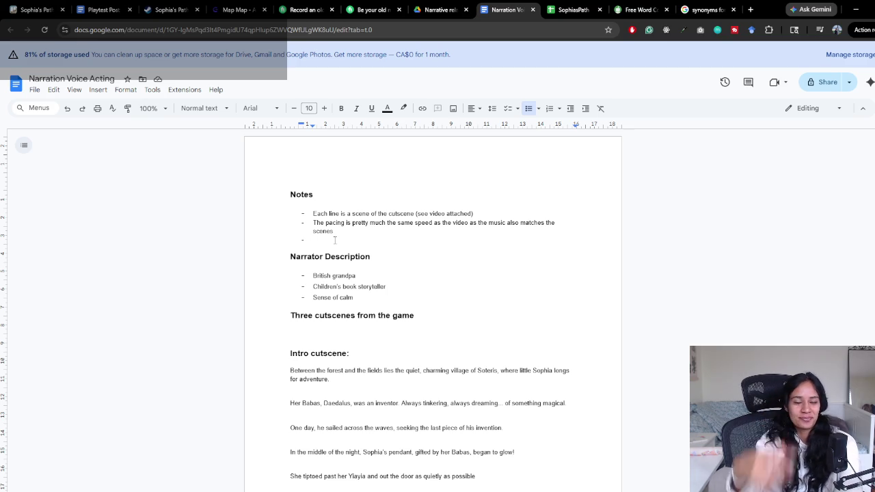
pyautogui.press('Up')
pyautogui.press('Down')
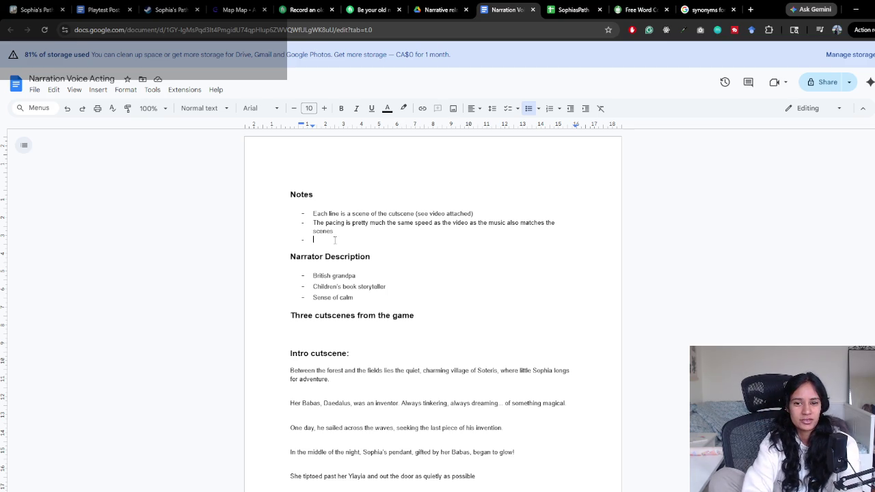
# Replace 'as' before the music in the pacing note with '(because '
pyautogui.doubleClick(472, 223)
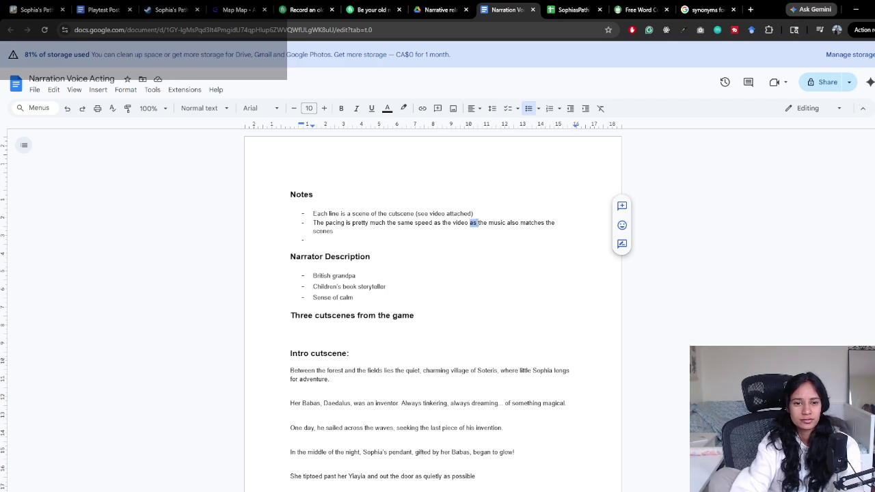
pyautogui.press('BackSpace')
pyautogui.write('(')
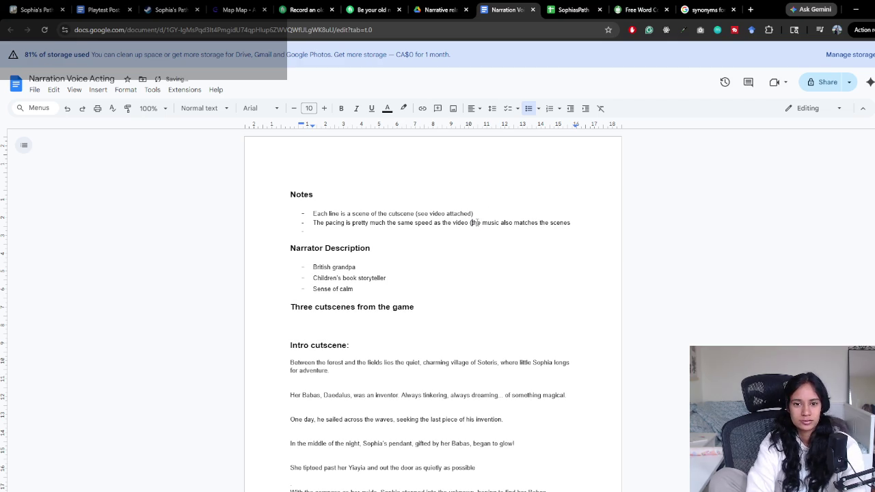
pyautogui.write('because ')
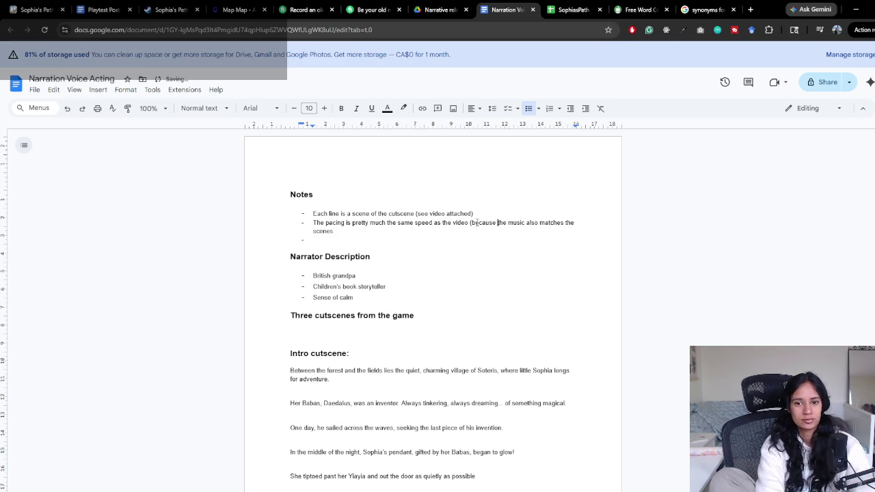
pyautogui.write(')')
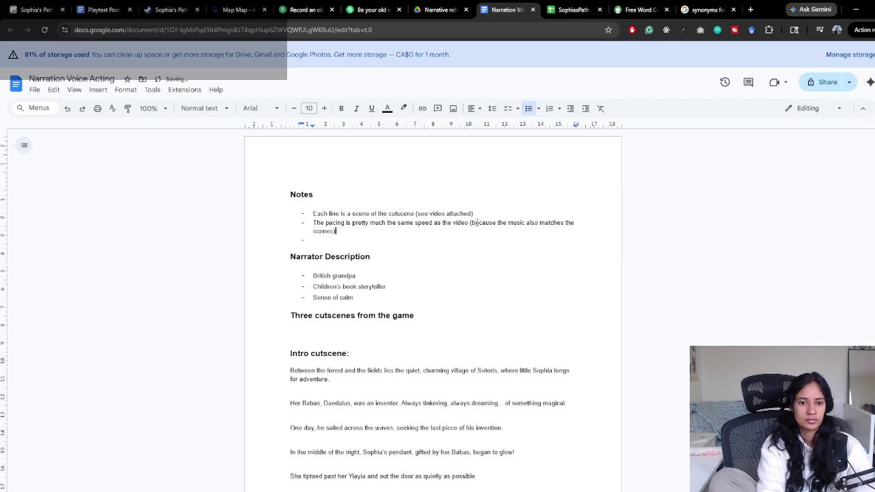
pyautogui.press('Home')
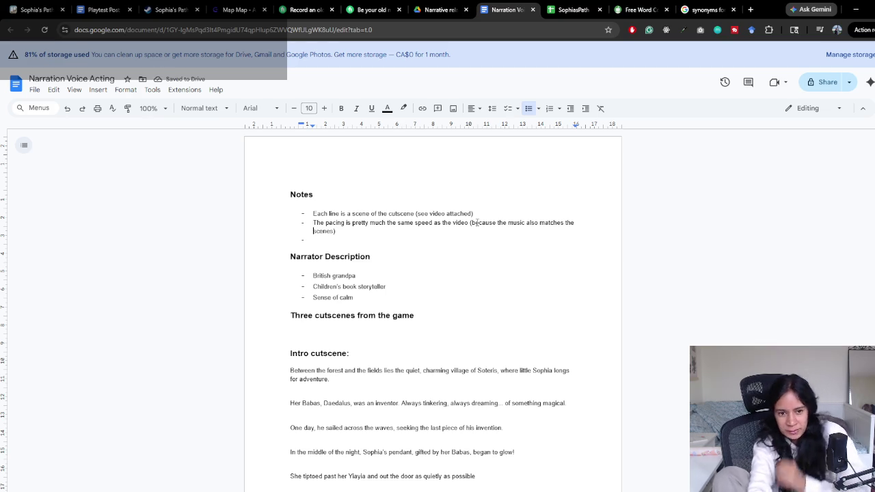
pyautogui.press('Down')
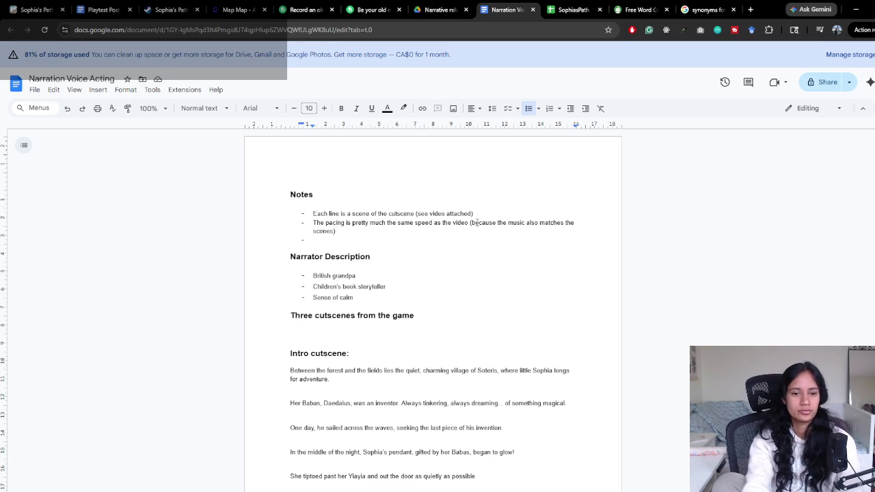
# Begin lowercasing 'Sense of calm' in the Narrator Description bullet
pyautogui.click(353, 297)
pyautogui.click(317, 298)
pyautogui.press('BackSpace')
# Change the calm bullet to read 'A sense of calm'
pyautogui.write('A s')
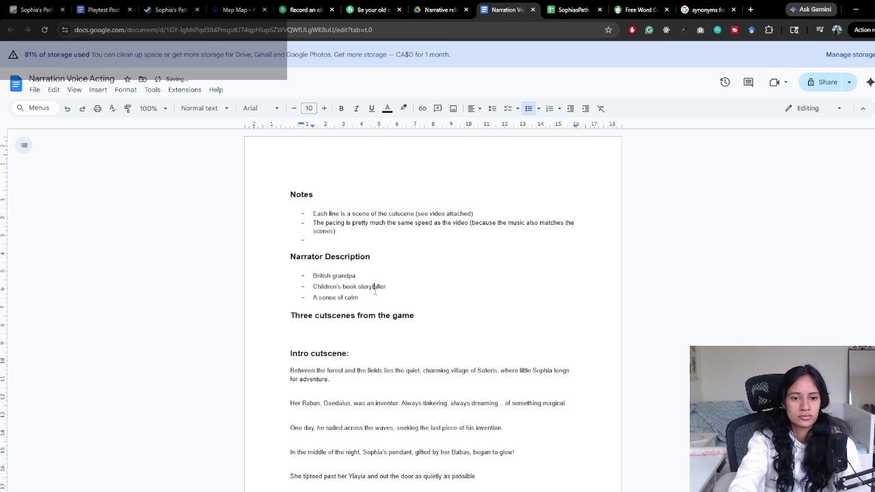
pyautogui.click(381, 299)
pyautogui.scroll(-1, 382, 299)
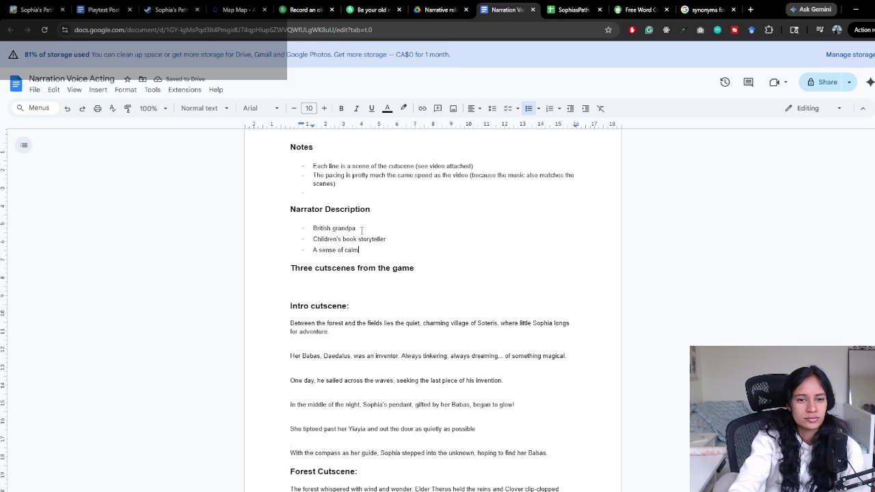
# Retitle the cutscenes heading to 'Video of the three cutscenes from the game'
pyautogui.moveTo(292, 268); pyautogui.dragTo(414, 269)
pyautogui.click(415, 268)
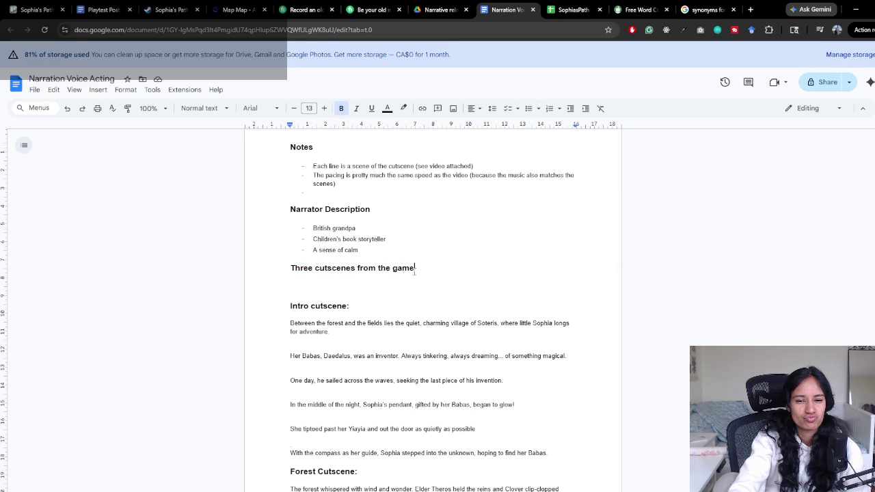
pyautogui.press('Delete')
pyautogui.write('Video of the t')
pyautogui.click(386, 284)
pyautogui.scroll(-1, 372, 287)
pyautogui.scroll(1, 373, 287)
pyautogui.scroll(-1, 372, 287)
pyautogui.scroll(2, 370, 288)
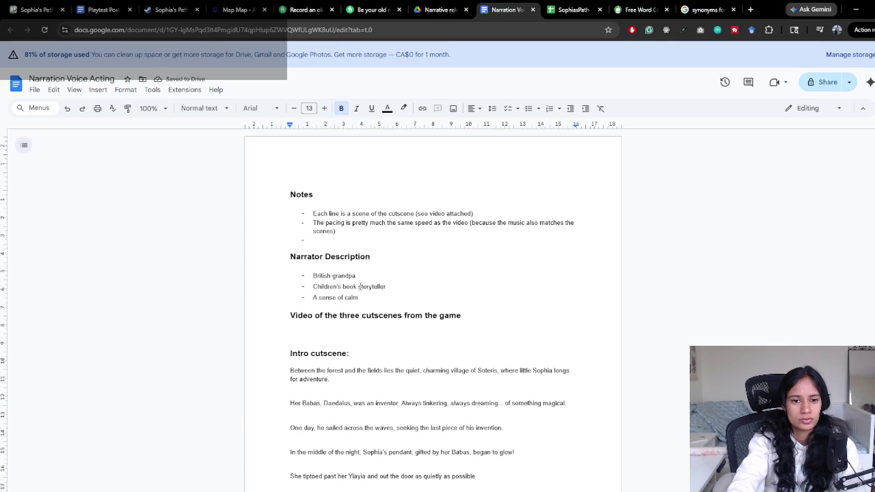
pyautogui.press('Up')
pyautogui.press('Up')
pyautogui.press('Up')
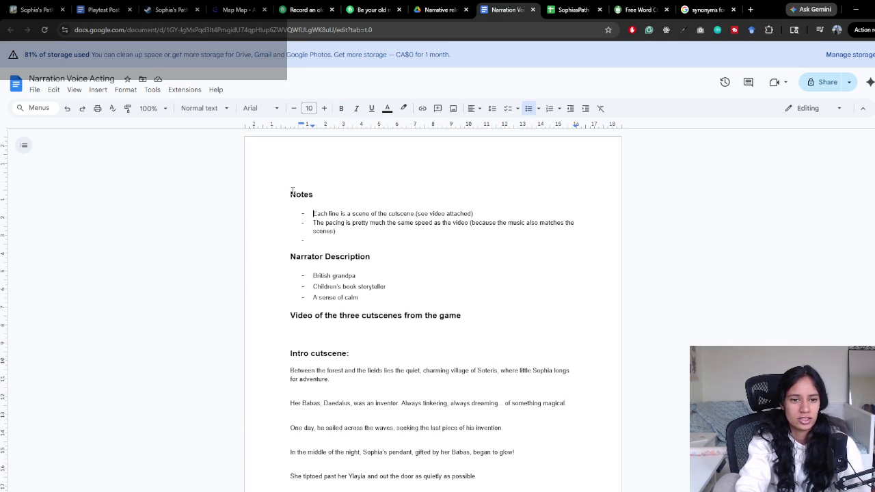
# Insert a top Notes bullet: 'Sophia's Path is an indie, puzzle adventure game based on Greek Mythology'
pyautogui.press('Return')
pyautogui.press('Up')
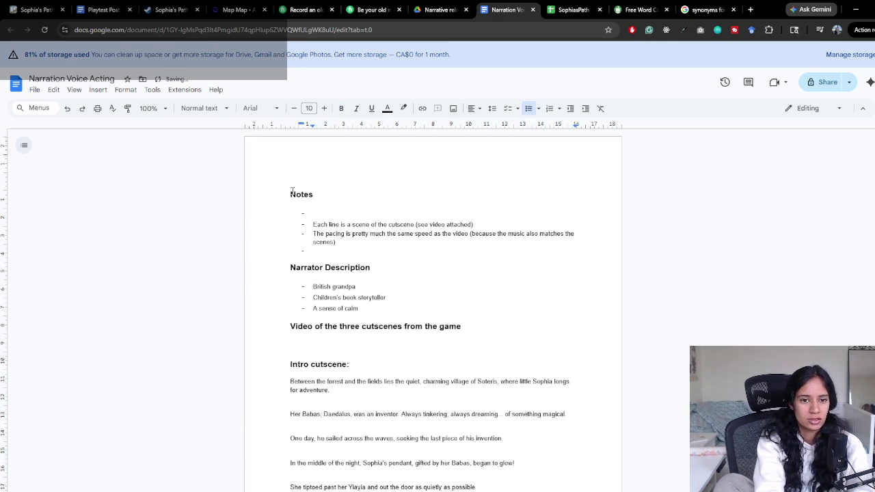
pyautogui.write('Sophia')
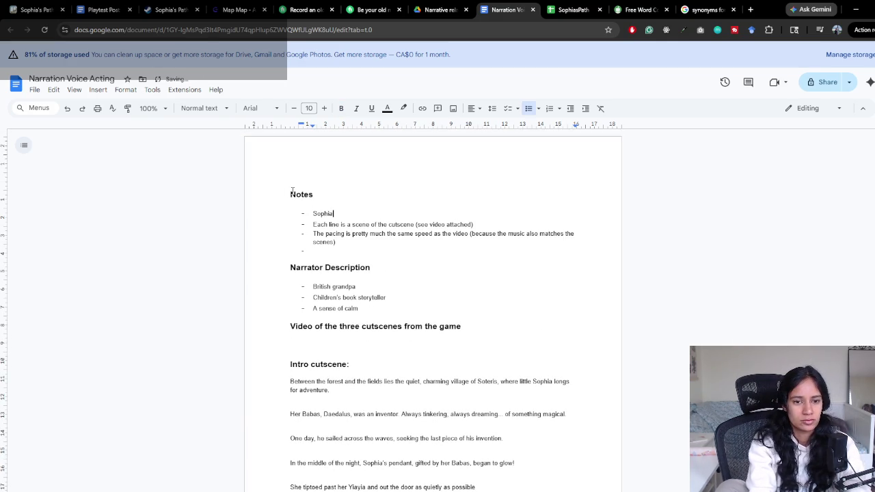
pyautogui.write("'s Path is an indie")
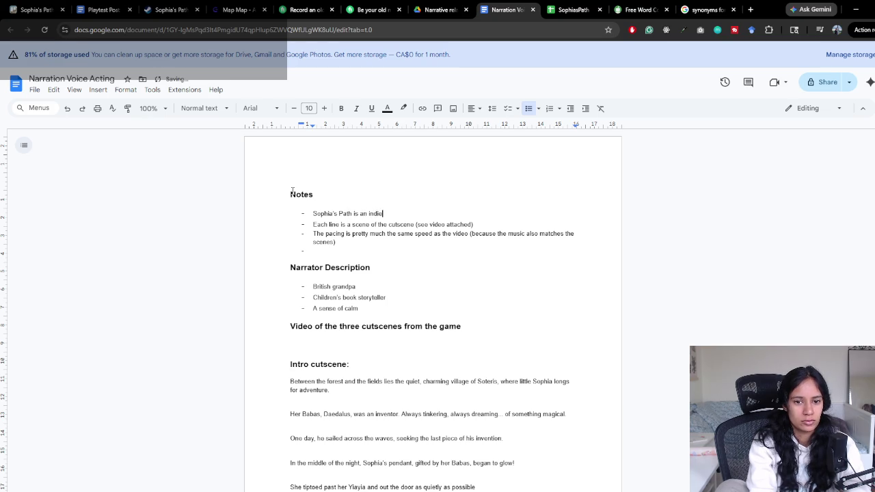
pyautogui.press('BackSpace')
pyautogui.press('BackSpace')
pyautogui.press('BackSpace')
pyautogui.write('ndie')
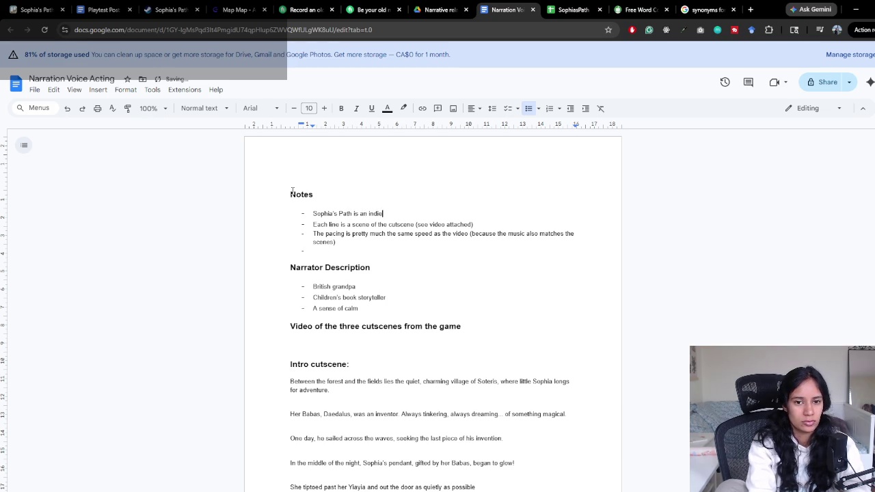
pyautogui.write(', puzzle a')
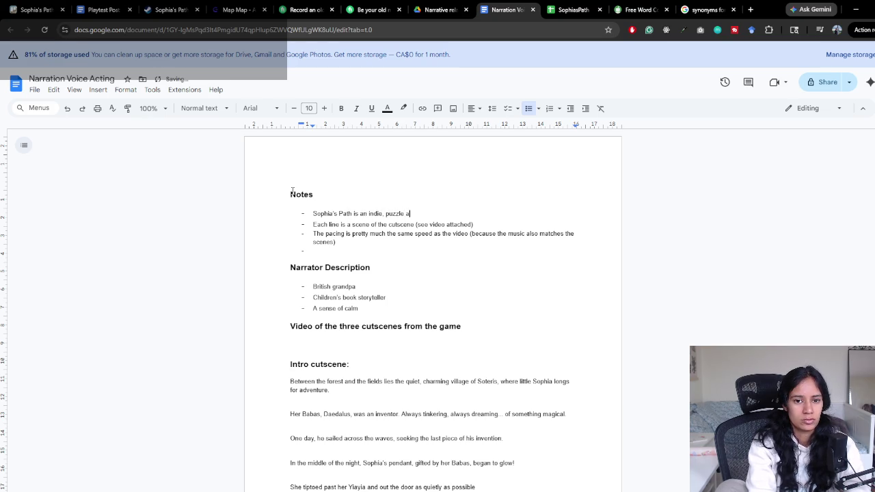
pyautogui.write('dventure game based on')
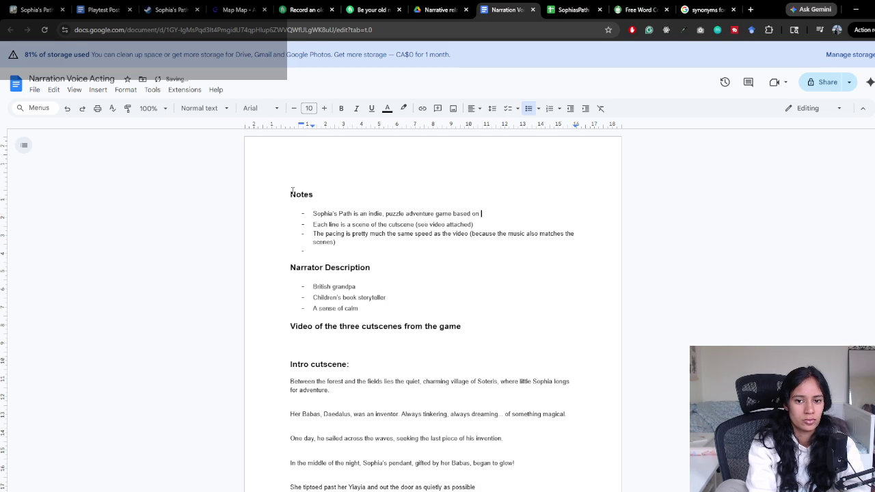
pyautogui.write(' Greek Mythology')
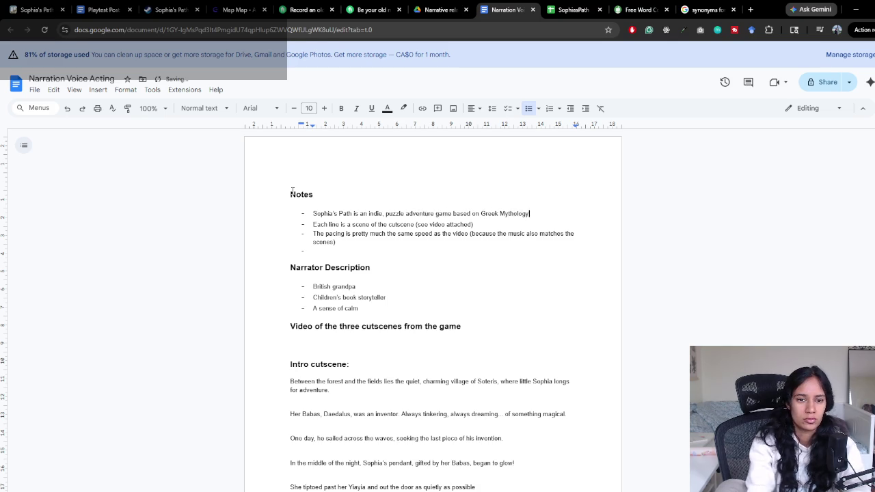
pyautogui.press('Return')
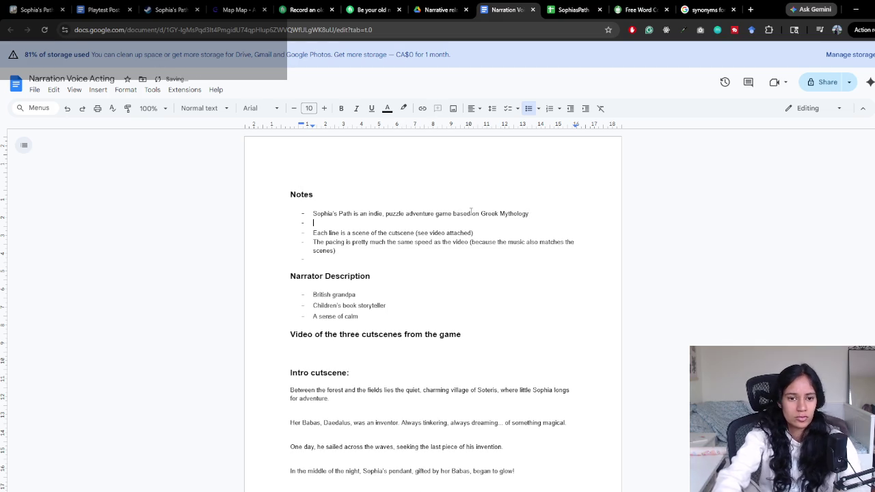
pyautogui.hotkey('ctrl', 't')
# Copy the Sophia's Path Demo Steam page URL and go back to the script tab
pyautogui.write('sop')
pyautogui.click(406, 69)
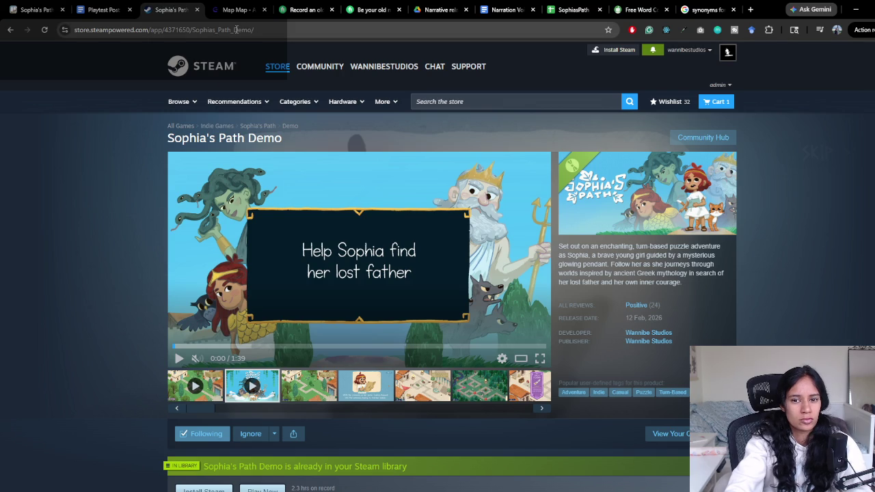
pyautogui.click(236, 29)
pyautogui.scroll(-2, 132, 176)
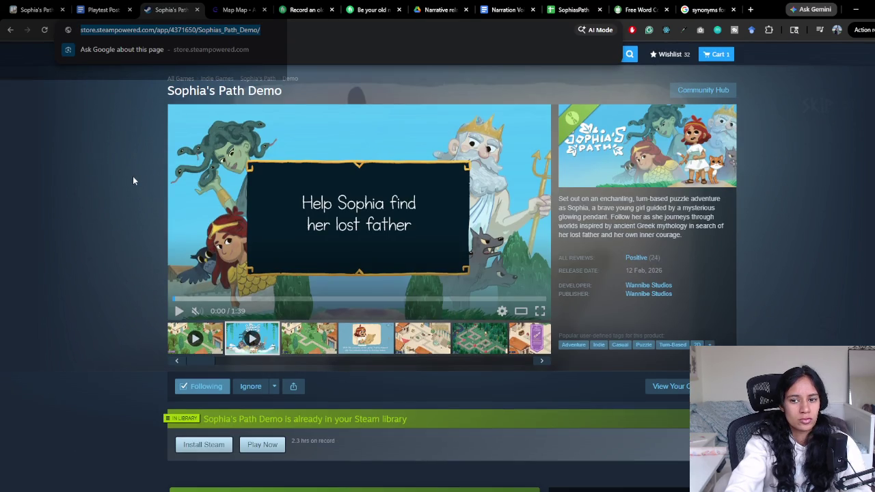
pyautogui.click(698, 4)
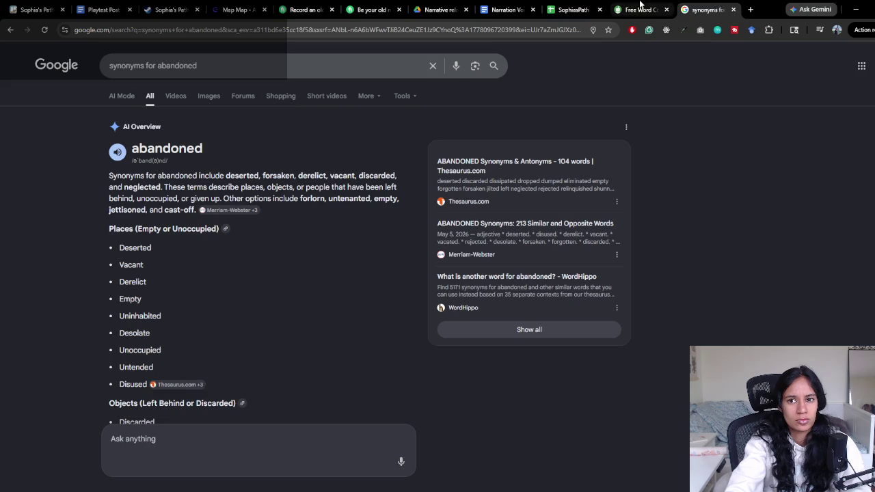
pyautogui.click(641, 8)
pyautogui.click(569, 9)
pyautogui.click(507, 8)
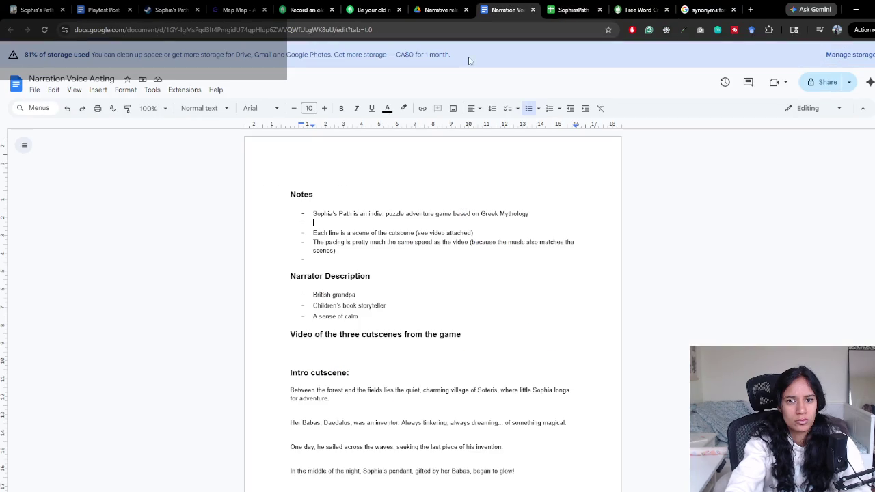
# Paste the Sophia's Path Demo Steam link as the second Notes bullet, keeping it as a URL
pyautogui.click(369, 223)
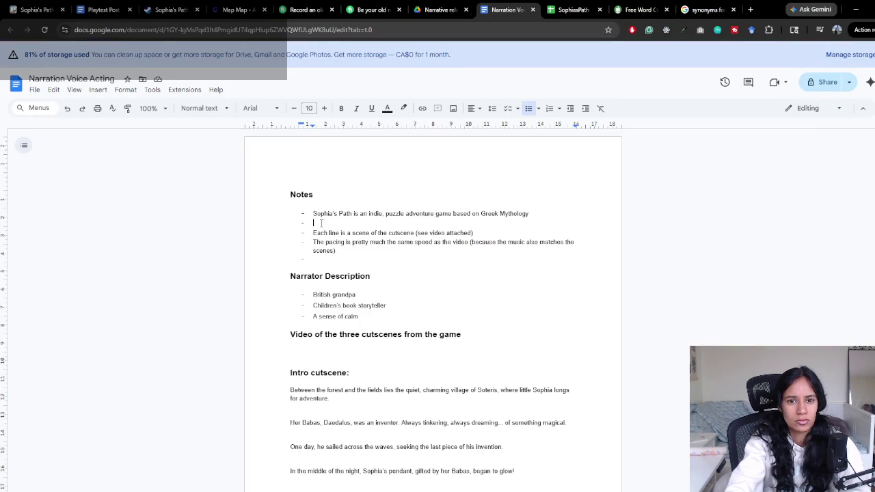
pyautogui.write('https://store.steampowered.com/app/4371650/Sophias_Path_Demo/')
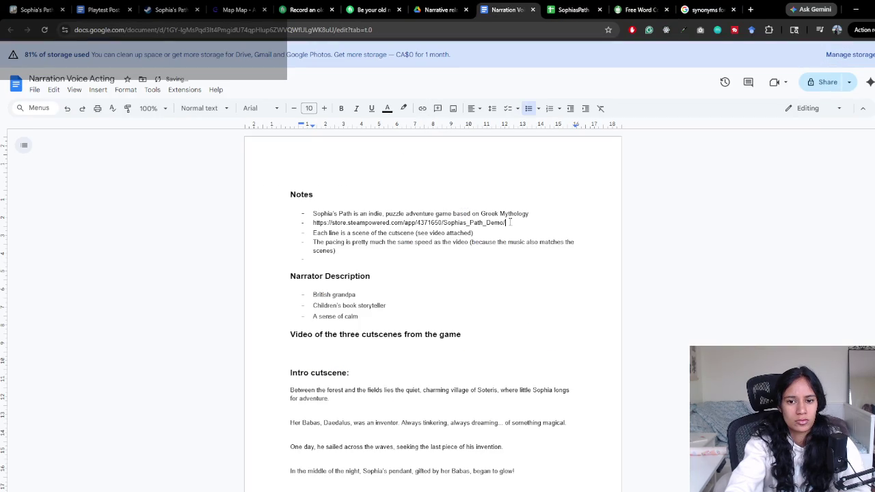
pyautogui.moveTo(510, 223); pyautogui.dragTo(313, 222)
pyautogui.click(422, 108)
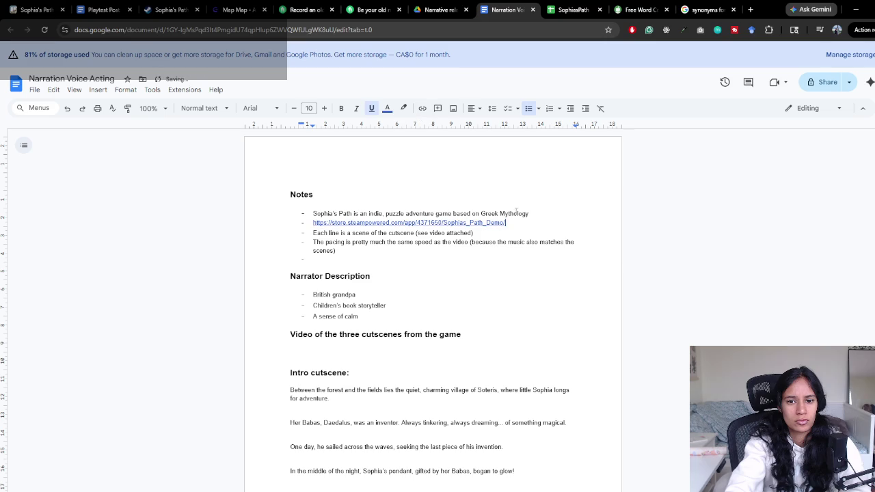
pyautogui.click(457, 233)
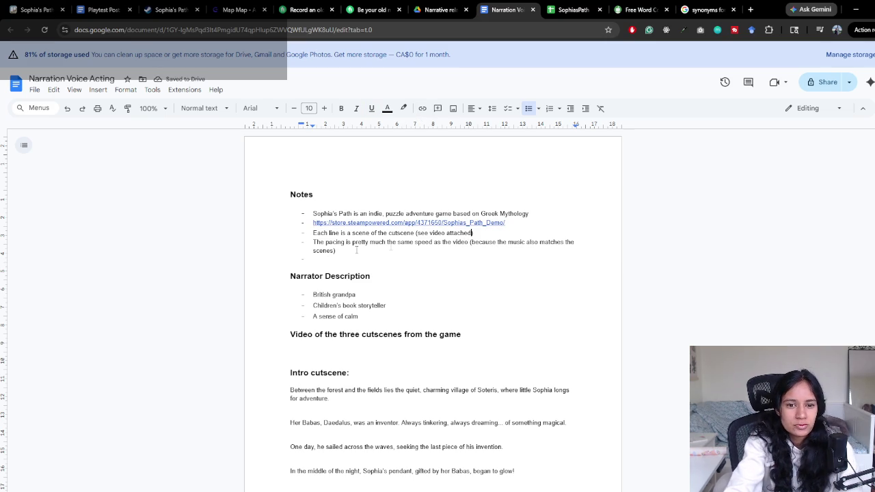
pyautogui.click(312, 222)
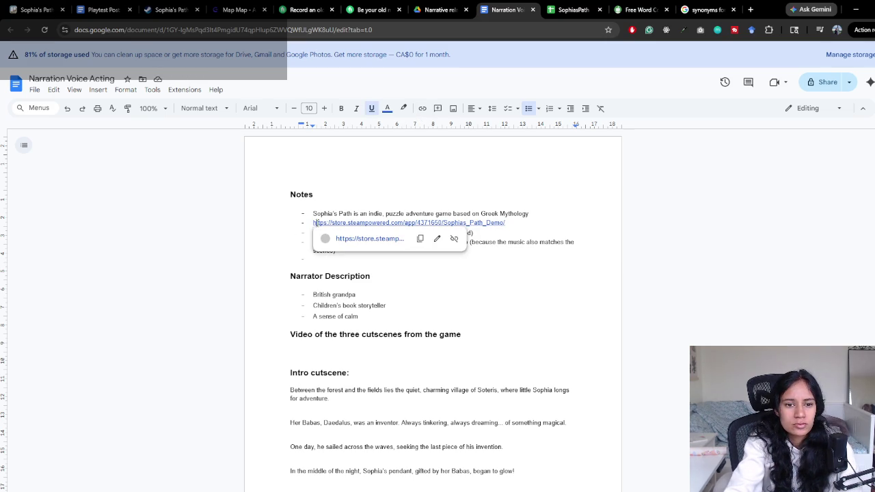
pyautogui.click(519, 225)
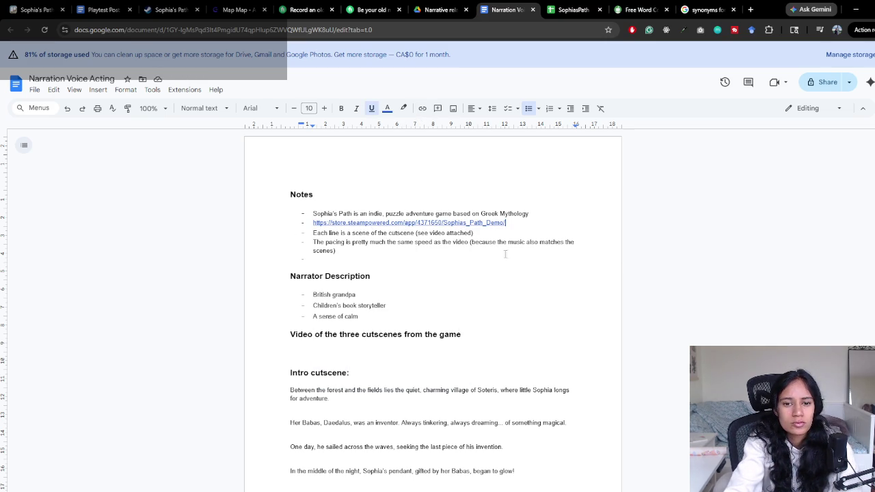
pyautogui.click(393, 222)
pyautogui.scroll(-2, 394, 279)
pyautogui.click(360, 220)
pyautogui.scroll(2, 438, 240)
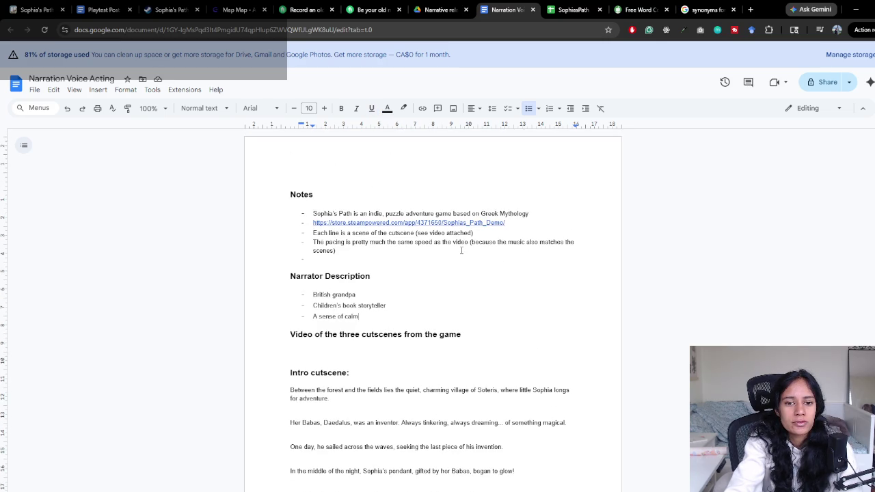
pyautogui.tripleClick(524, 243)
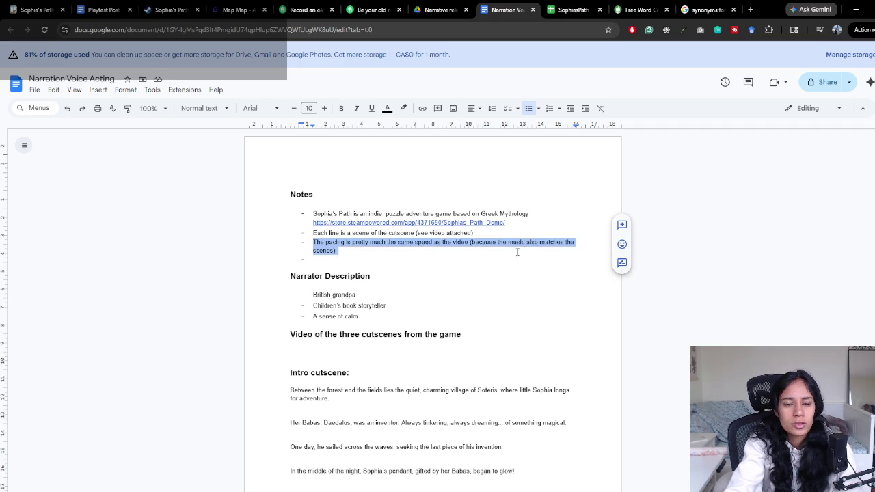
# Append 'We can adapt if needed!' after '(... scenes)' in the pacing note, discarding a trial phrase
pyautogui.click(329, 258)
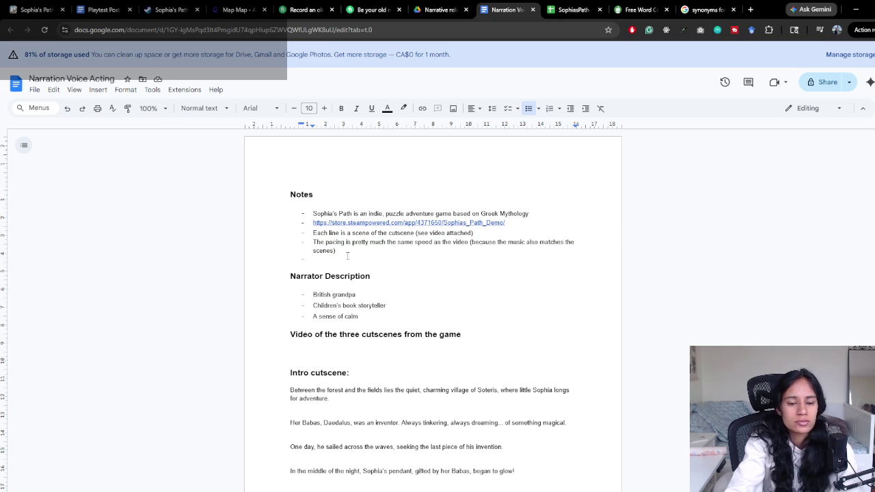
pyautogui.scroll(-1, 398, 253)
pyautogui.scroll(-2, 402, 250)
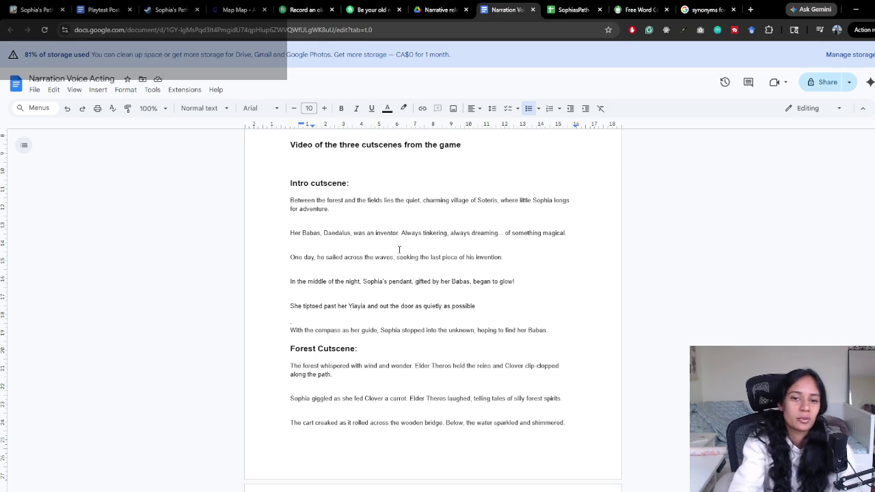
pyautogui.scroll(3, 398, 239)
pyautogui.click(343, 204)
pyautogui.write('I')
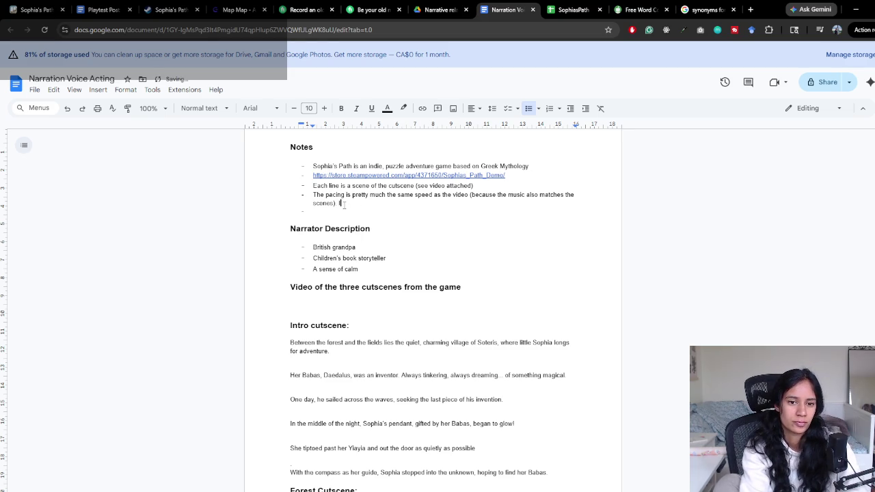
pyautogui.write('f it is ')
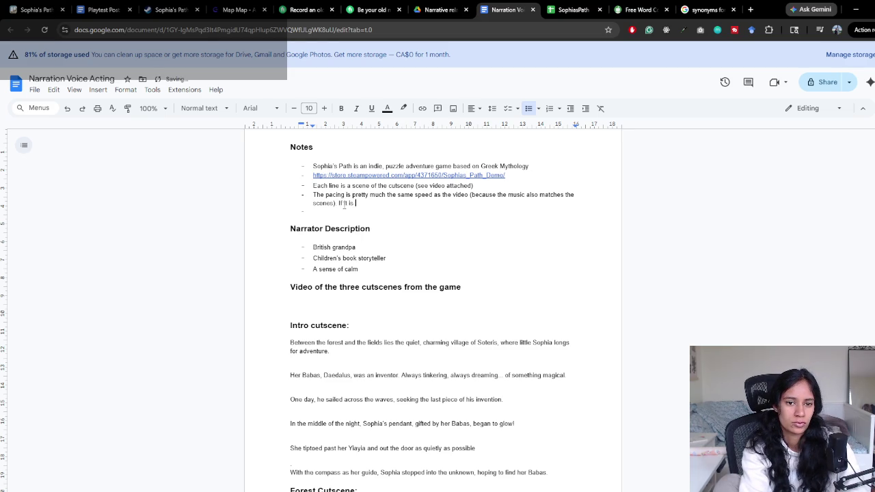
pyautogui.write('difficult to')
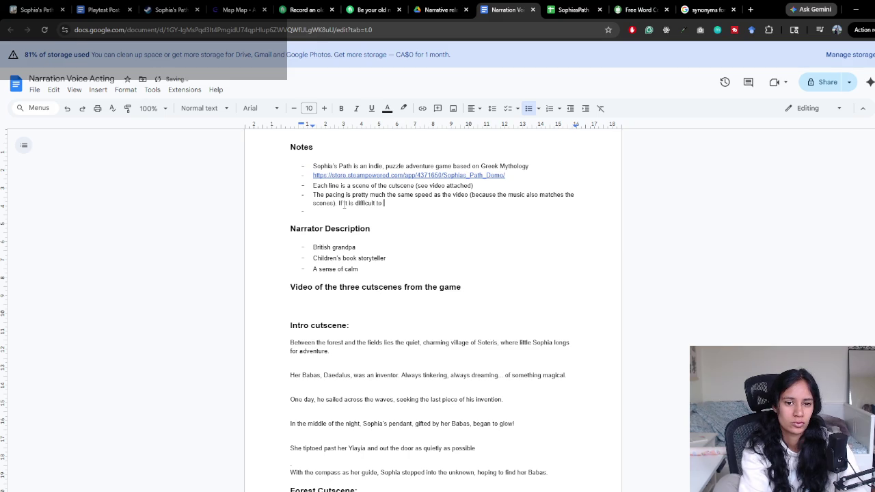
pyautogui.press('BackSpace')
pyautogui.press('BackSpace')
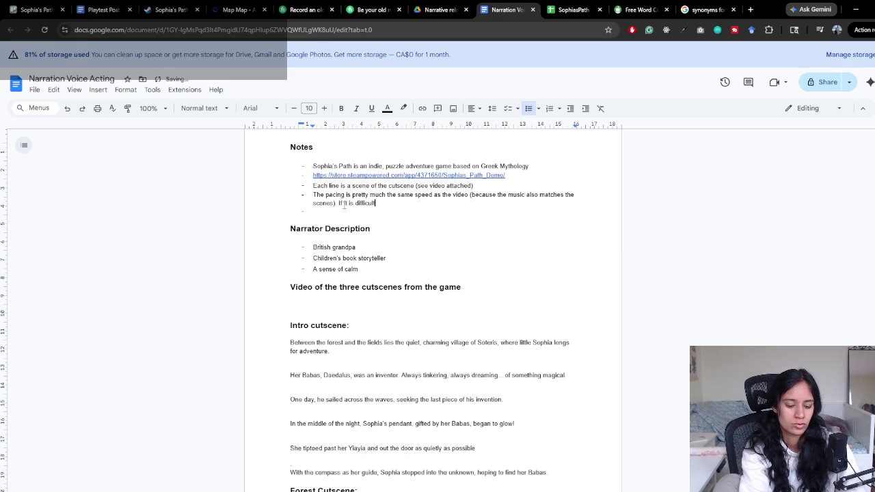
pyautogui.write(',feel ')
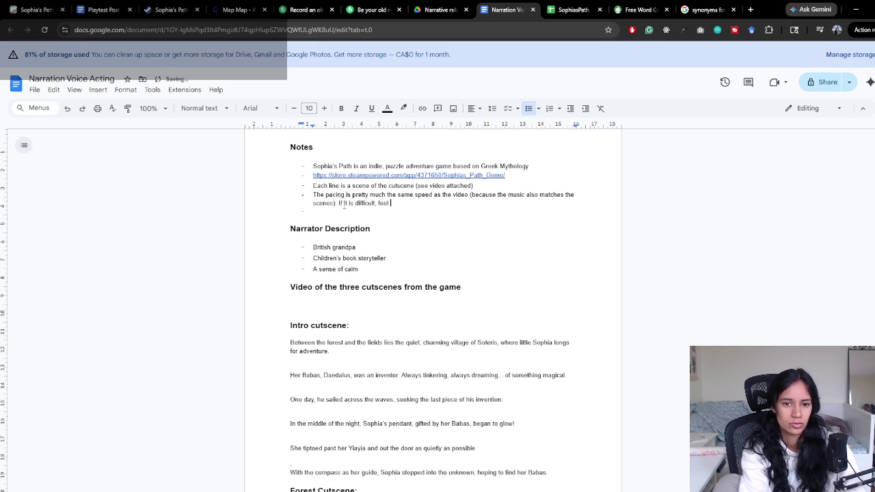
pyautogui.write('free to')
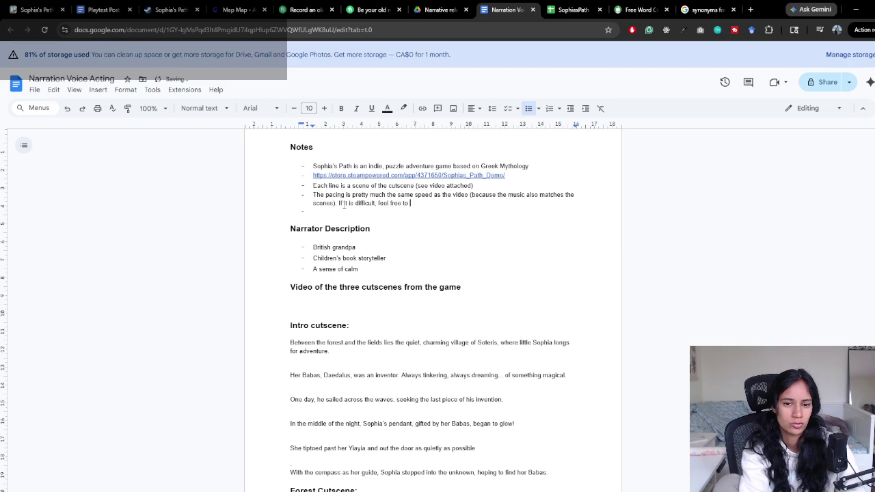
pyautogui.hotkey('ctrl', 'BackSpace')
pyautogui.hotkey('ctrl', 'BackSpace')
pyautogui.hotkey('ctrl', 'BackSpace')
pyautogui.hotkey('ctrl', 'BackSpace')
pyautogui.hotkey('ctrl', 'BackSpace')
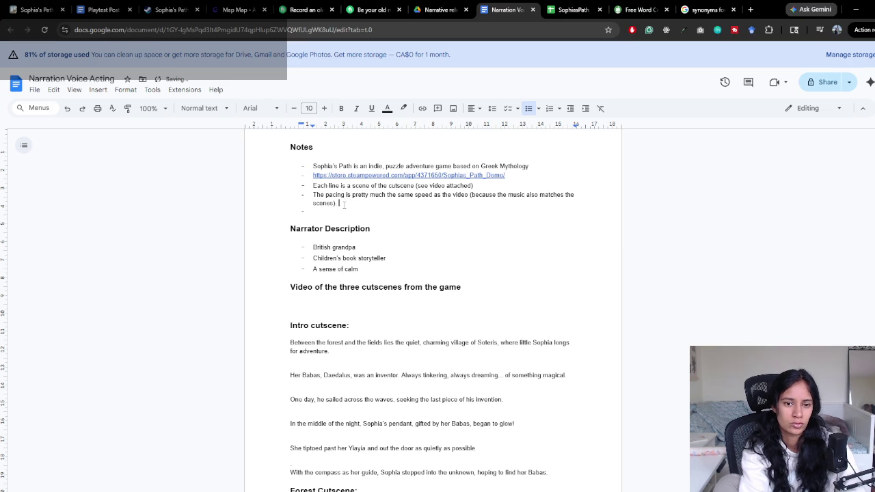
pyautogui.write('We can adapt')
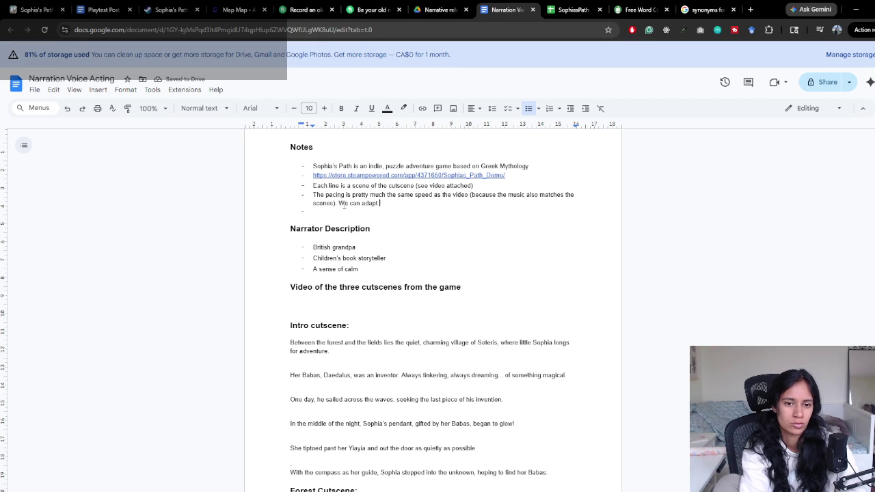
pyautogui.write(' if ')
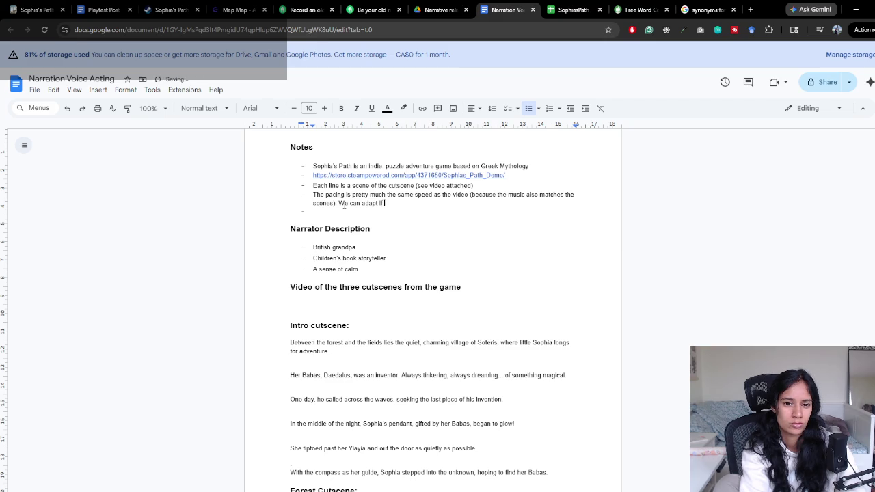
pyautogui.write('needed!')
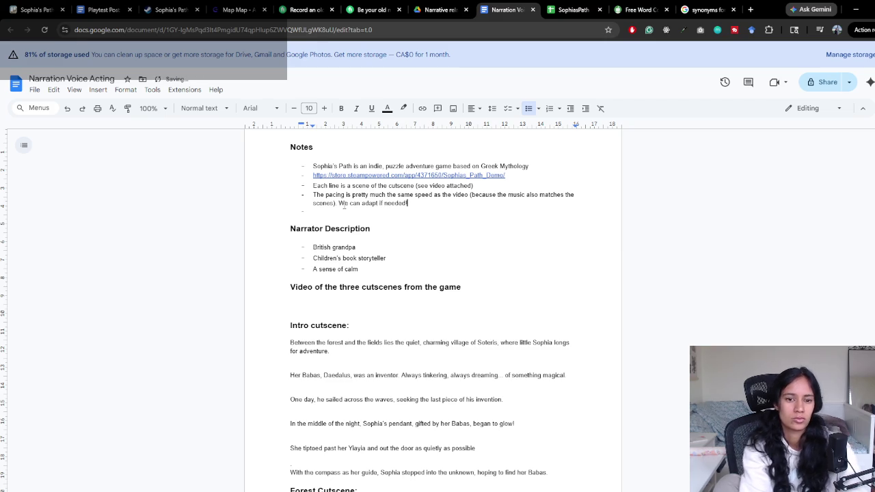
pyautogui.scroll(-1, 344, 255)
pyautogui.scroll(-2, 343, 256)
pyautogui.scroll(-3, 343, 260)
pyautogui.scroll(-4, 345, 263)
pyautogui.scroll(4, 348, 264)
pyautogui.scroll(5, 348, 263)
pyautogui.scroll(2, 345, 265)
pyautogui.scroll(1, 345, 265)
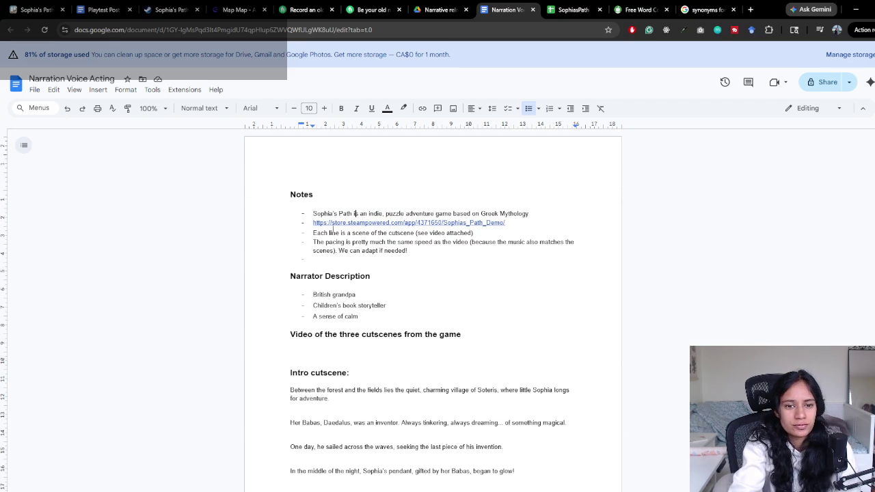
# Insert 'in this document' after 'Each line' in the scene bullet
pyautogui.click(339, 233)
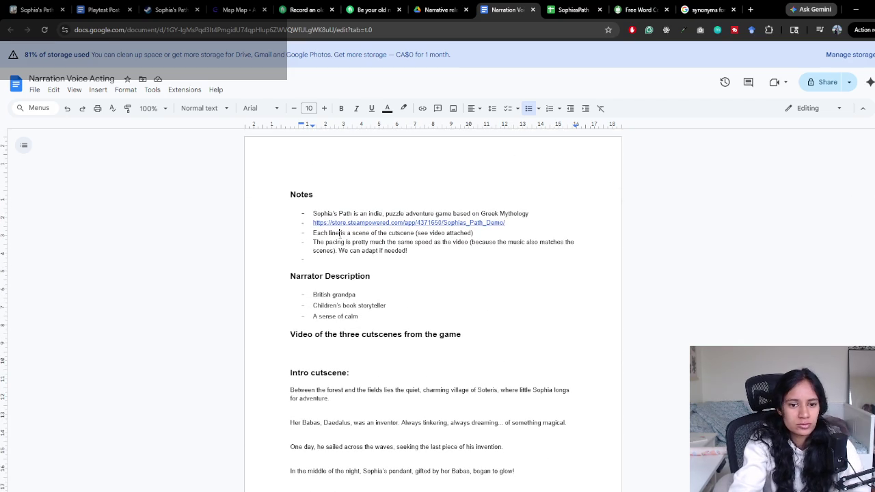
pyautogui.write('in this document')
pyautogui.click(416, 258)
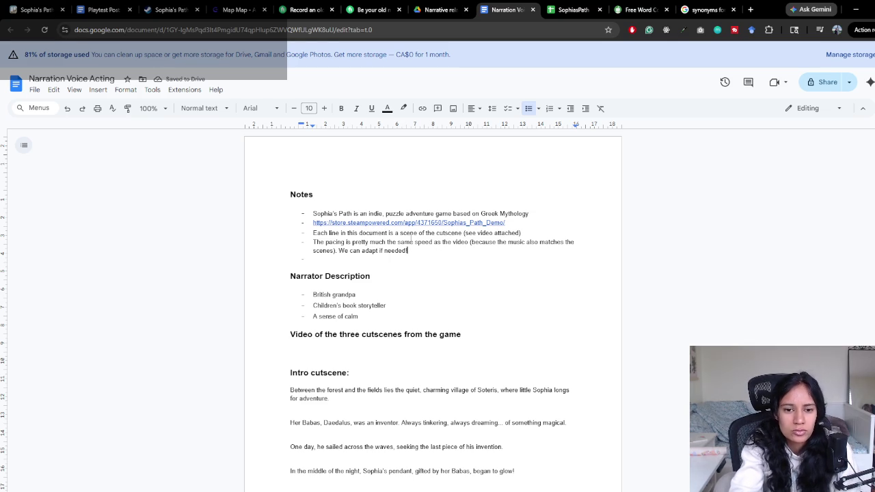
# Reword the bullet to say 'one scene/screen from the cutscene'
pyautogui.click(435, 233)
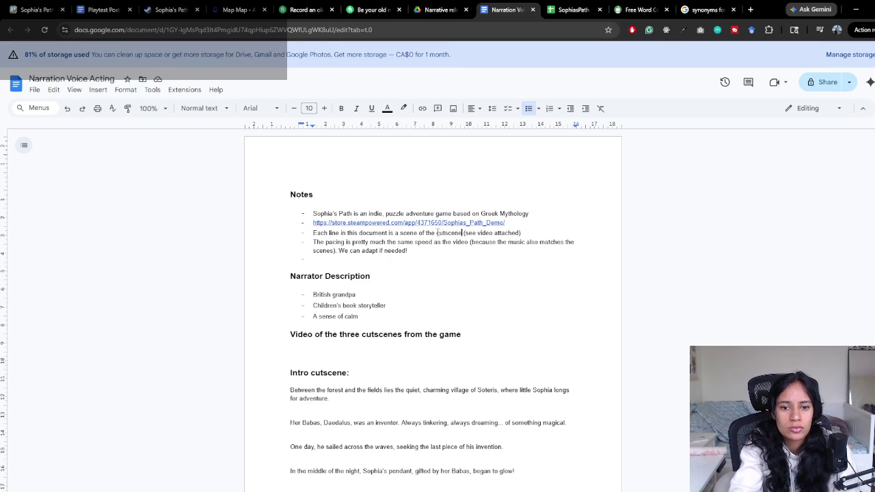
pyautogui.doubleClick(397, 232)
pyautogui.write('one')
pyautogui.press('Delete')
pyautogui.press('Delete')
pyautogui.press('Delete')
pyautogui.write('from')
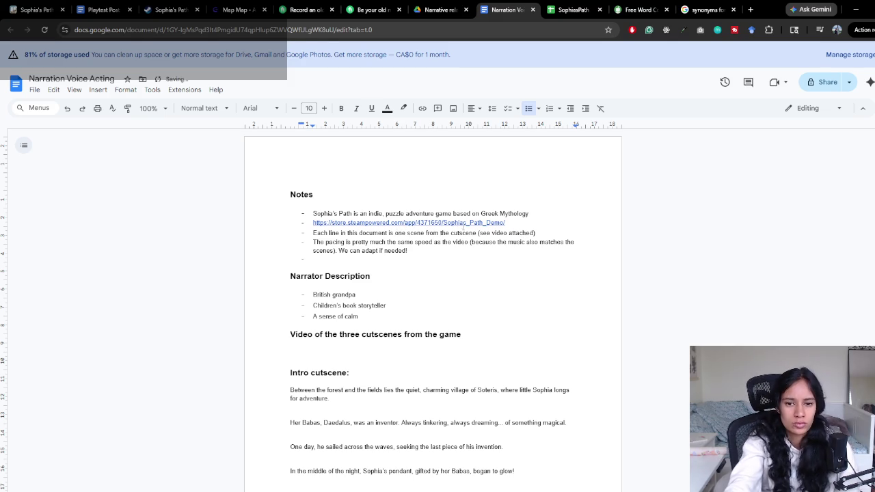
pyautogui.doubleClick(416, 233)
pyautogui.press('Right')
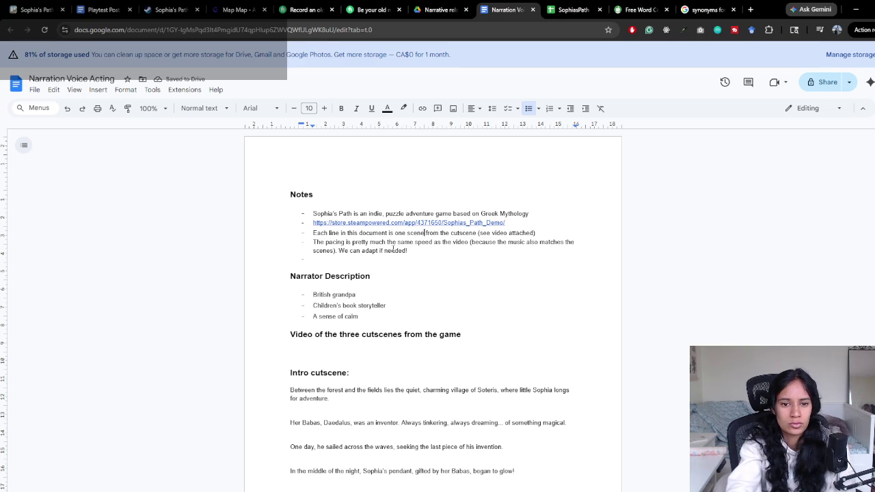
pyautogui.scroll(-1, 393, 250)
pyautogui.write('/scree')
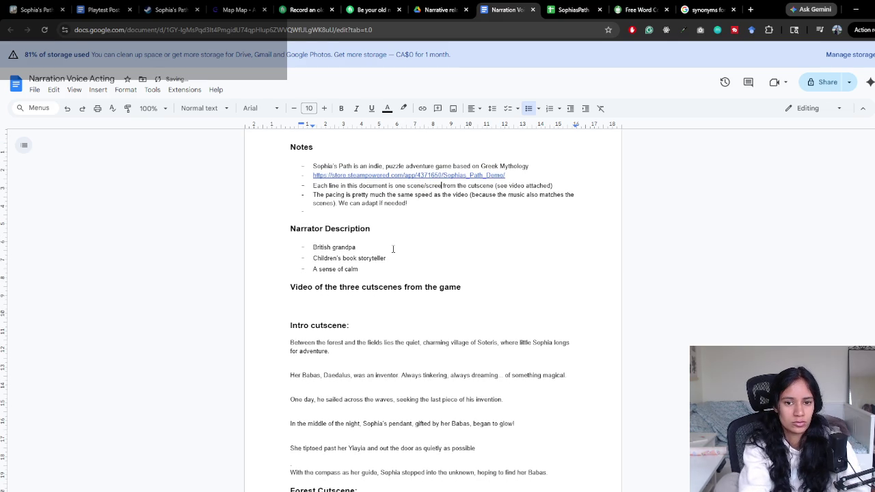
pyautogui.write('n')
pyautogui.click(403, 188)
pyautogui.click(547, 177)
# Add the bullet 'The cutscenes are basically a storybook retelling of Sophia's journey to find her father'
pyautogui.press('Return')
pyautogui.write('The cutscenes are basically a storybook re')
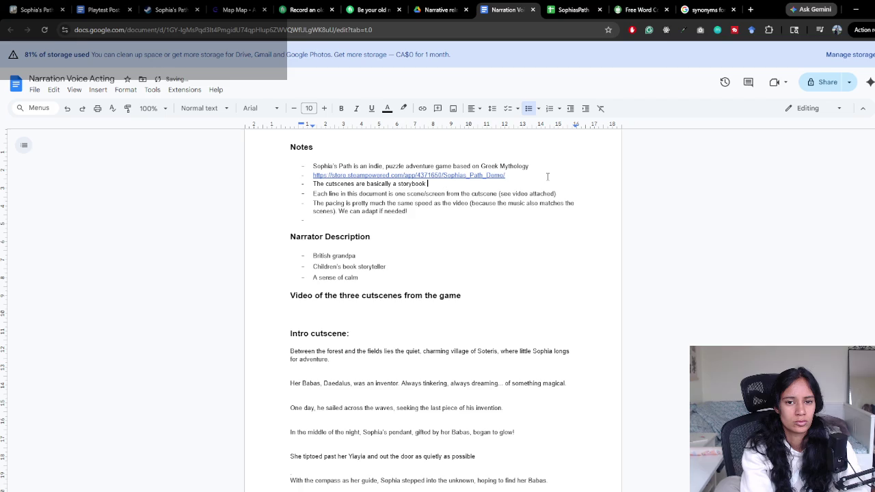
pyautogui.write('telling of')
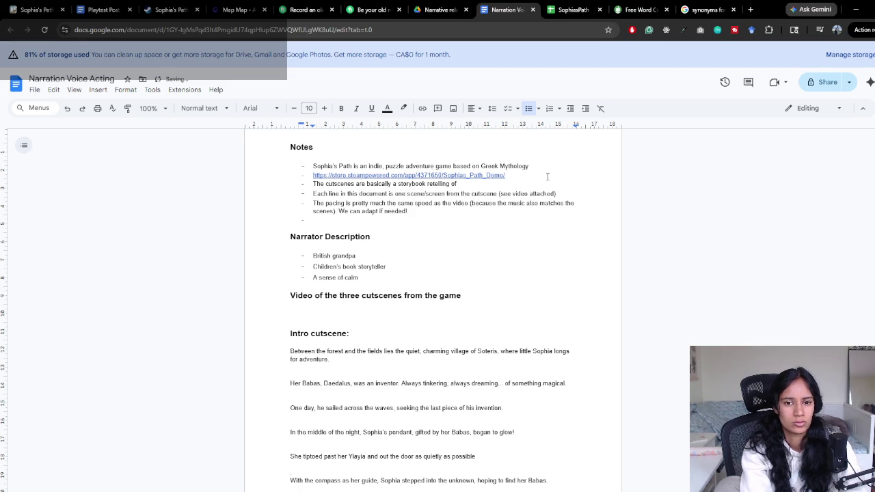
pyautogui.write(" Sophia's story")
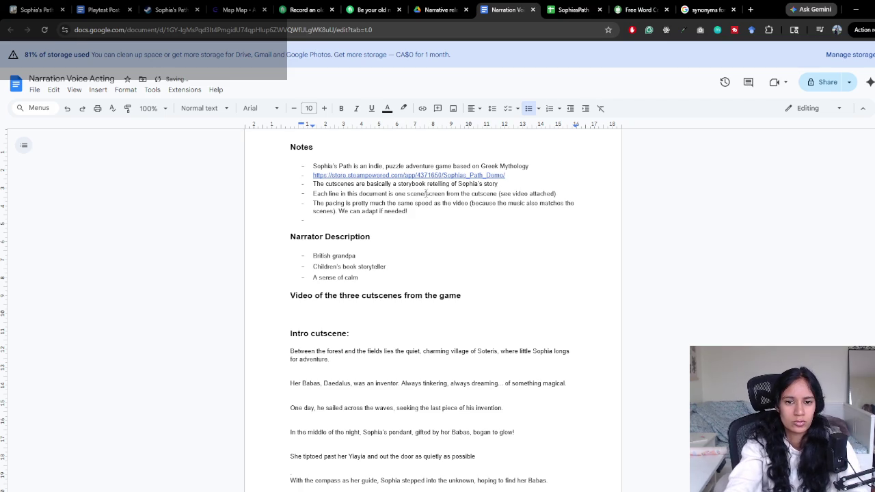
pyautogui.press('BackSpace')
pyautogui.press('BackSpace')
pyautogui.press('BackSpace')
pyautogui.write('ad')
pyautogui.hotkey('ctrl', 'BackSpace')
pyautogui.write('journey ')
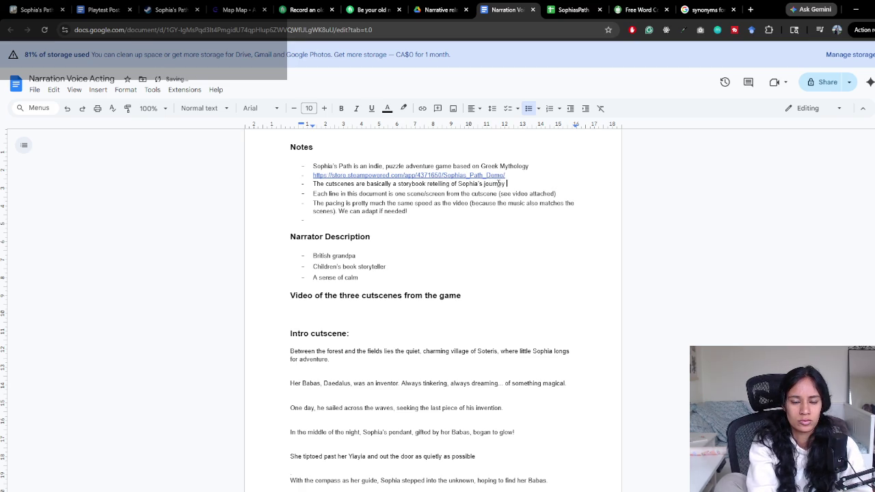
pyautogui.write('to find her f')
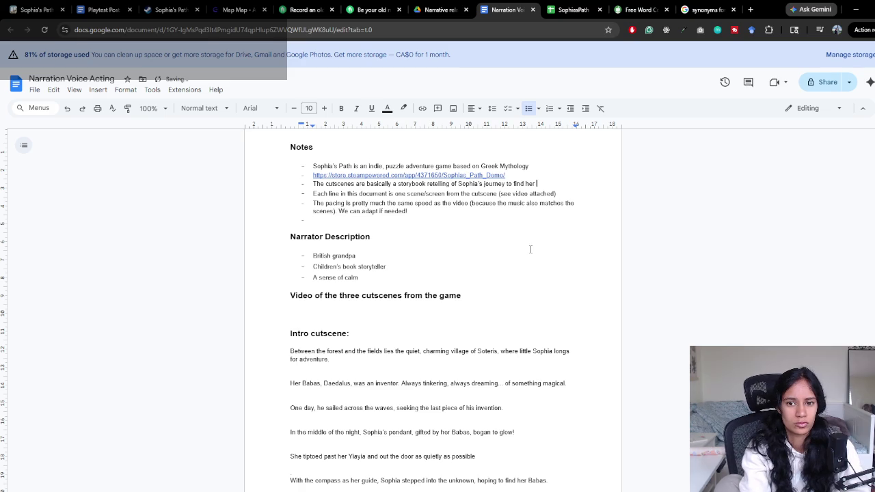
pyautogui.write('ather')
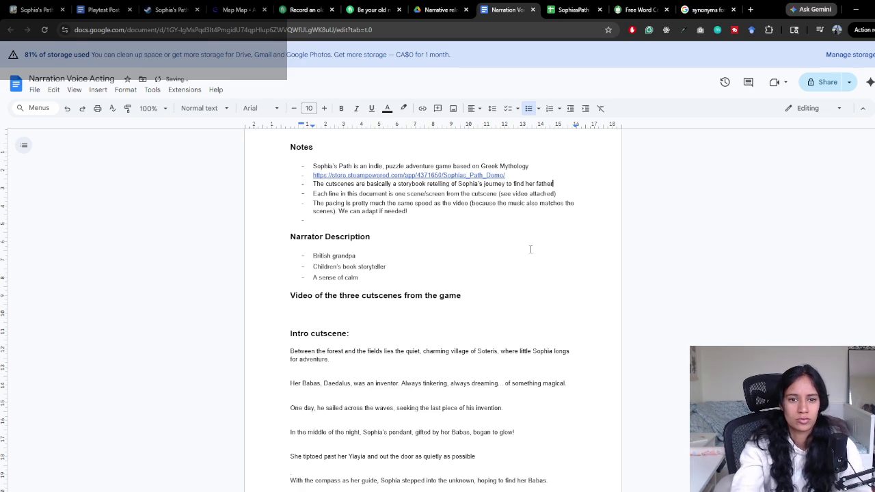
# Add the glossary bullet 'Father = Babas, Yiayia = Grandmother' and reread the Notes list
pyautogui.click(410, 212)
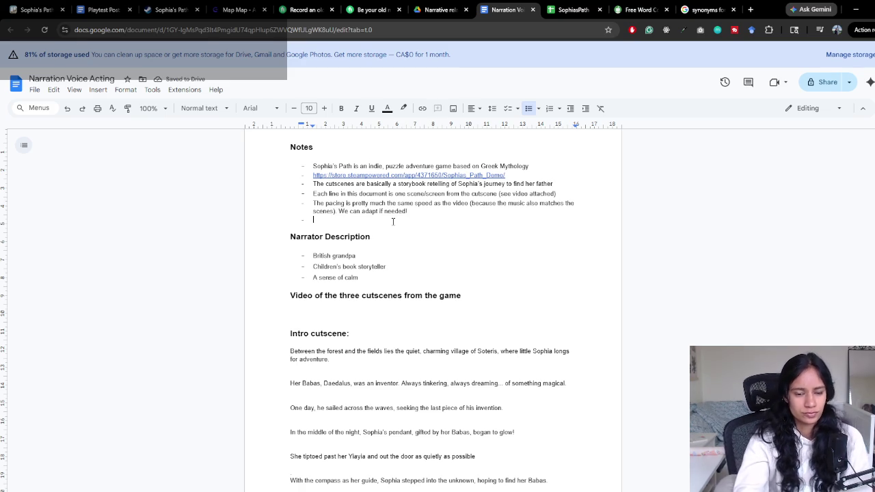
pyautogui.write('Father = Babas, Yiayia = Grand')
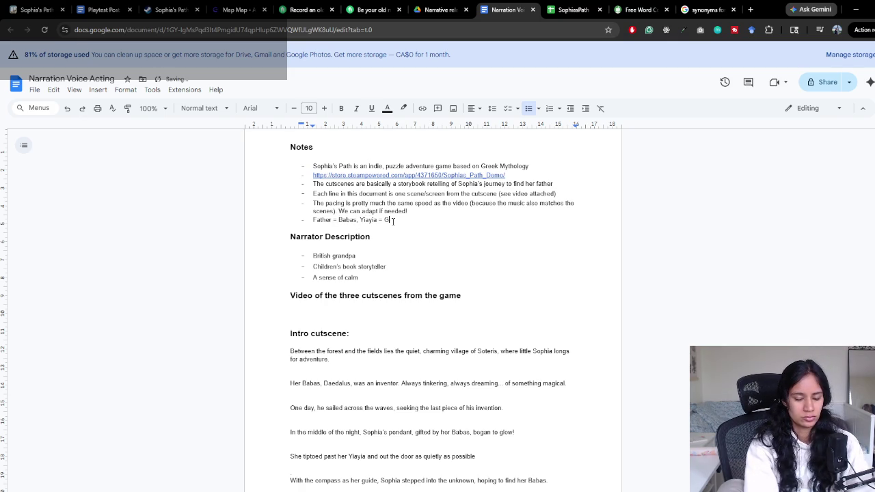
pyautogui.write('mother')
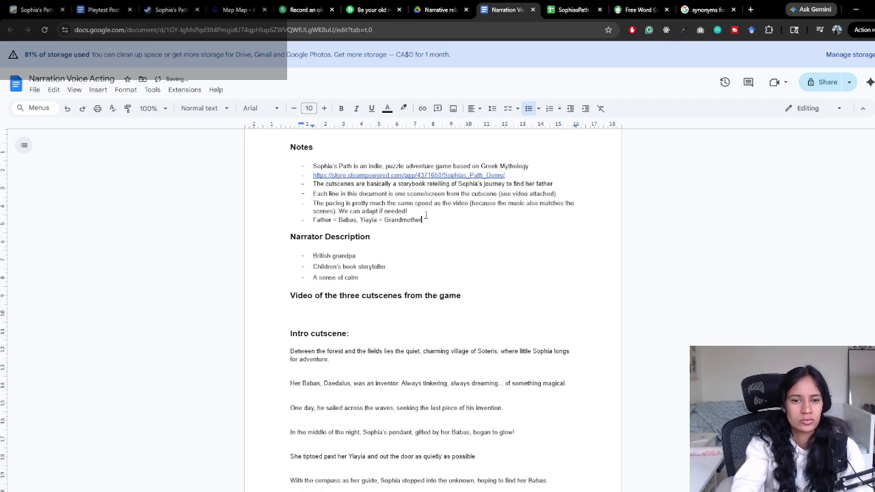
pyautogui.scroll(-2, 443, 243)
pyautogui.scroll(2, 439, 259)
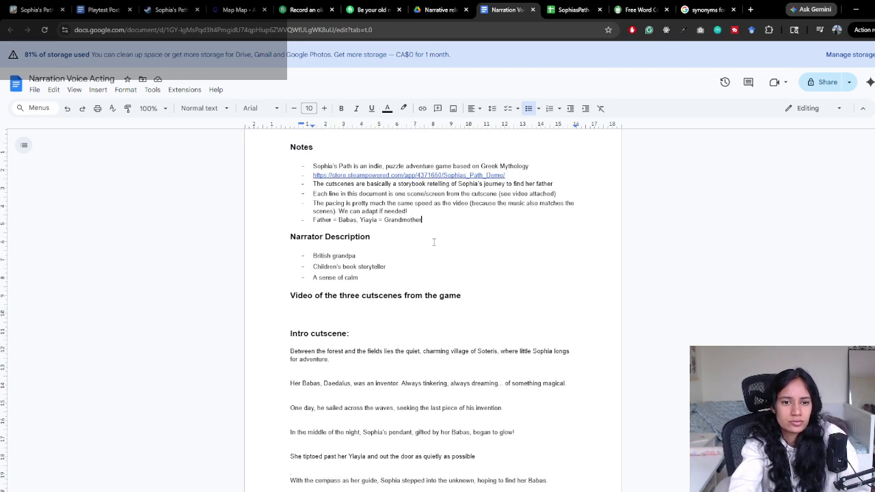
pyautogui.click(511, 184)
pyautogui.press('End')
pyautogui.moveTo(323, 193); pyautogui.dragTo(525, 193)
pyautogui.click(365, 219)
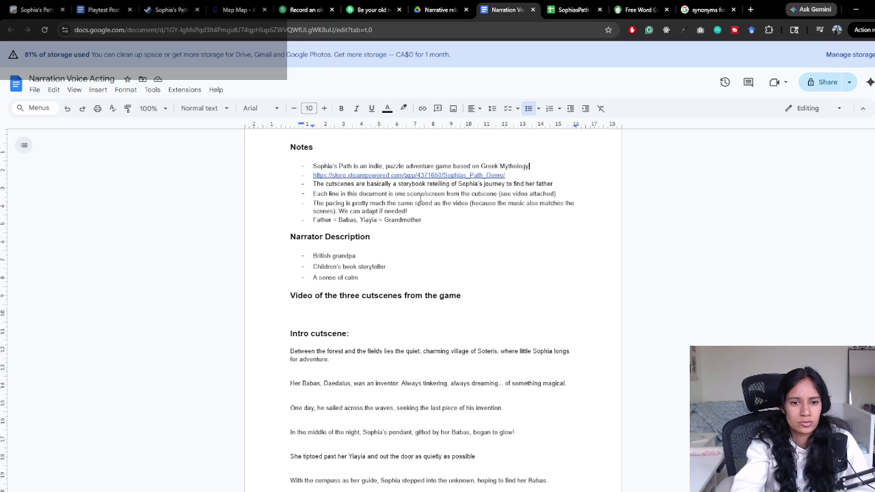
pyautogui.press('Return')
# Add a bullet: cutscenes are from the demo; service requested again for the rest of the game
pyautogui.write('T')
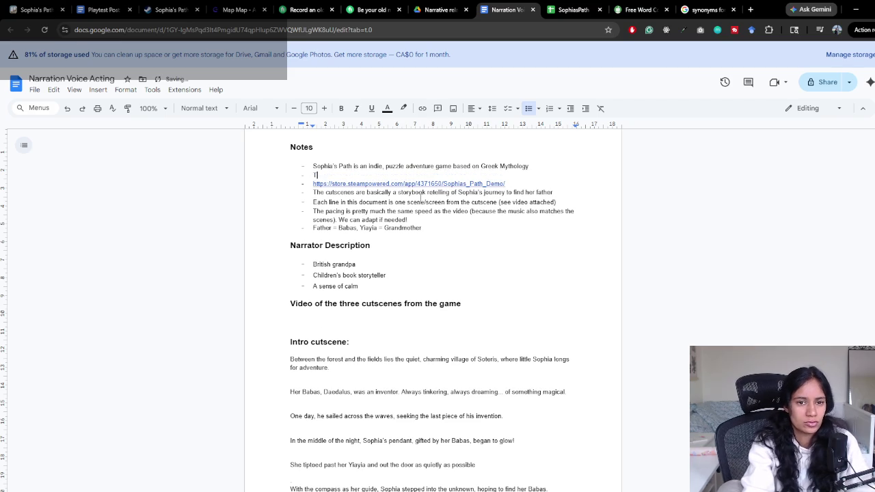
pyautogui.write('he')
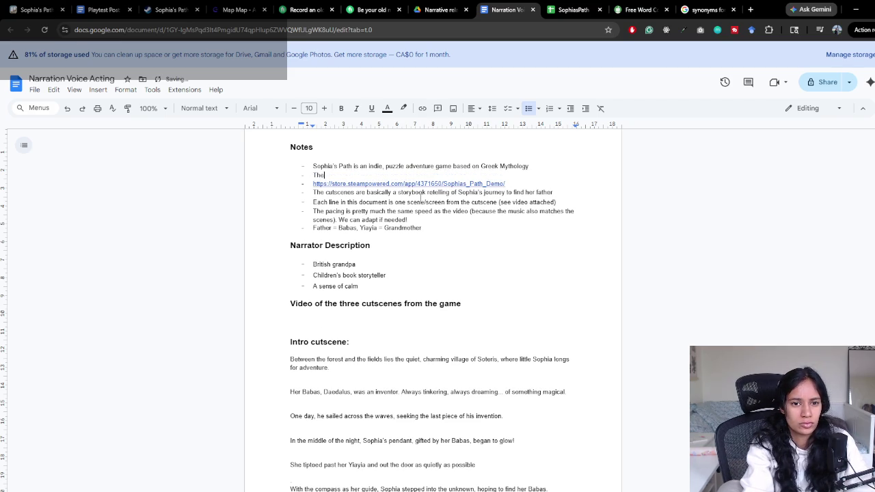
pyautogui.write('nes are')
pyautogui.write(' from th')
pyautogui.write('e demo, we will ')
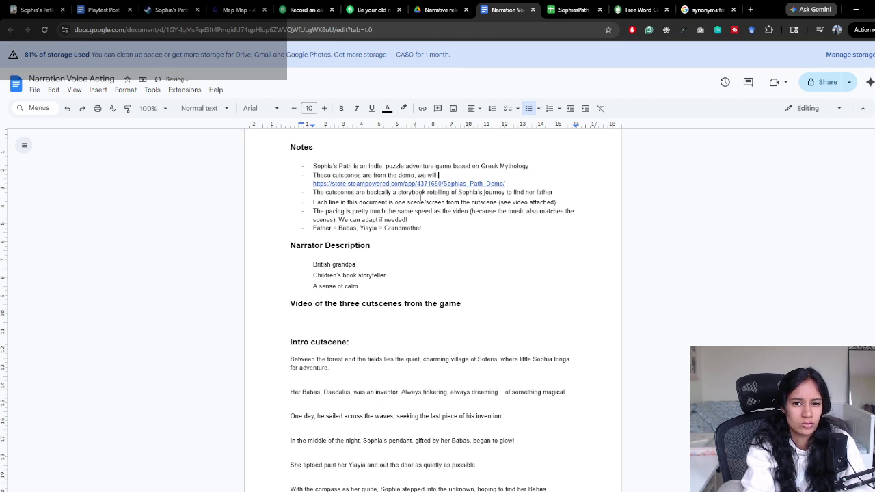
pyautogui.write('request')
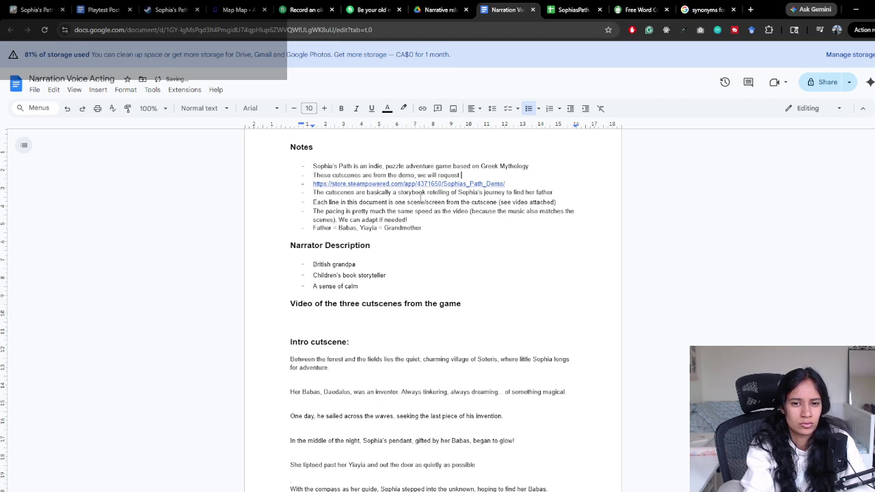
pyautogui.write(' your serv')
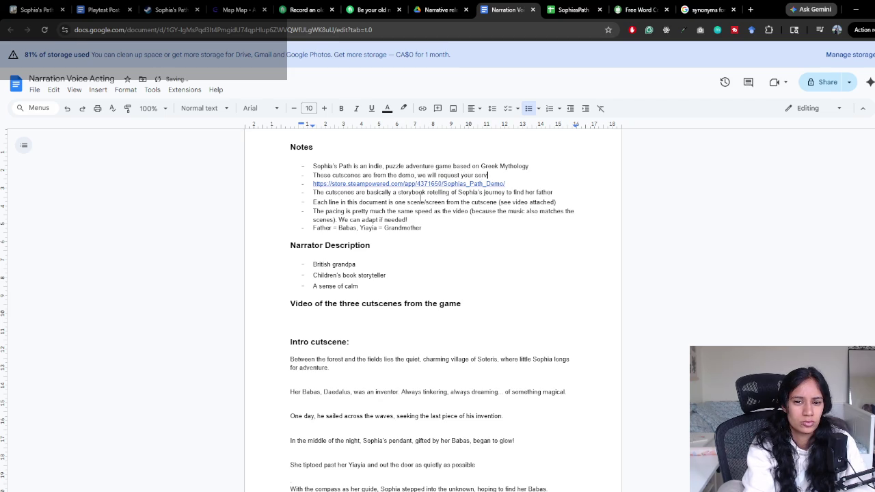
pyautogui.write('ice again')
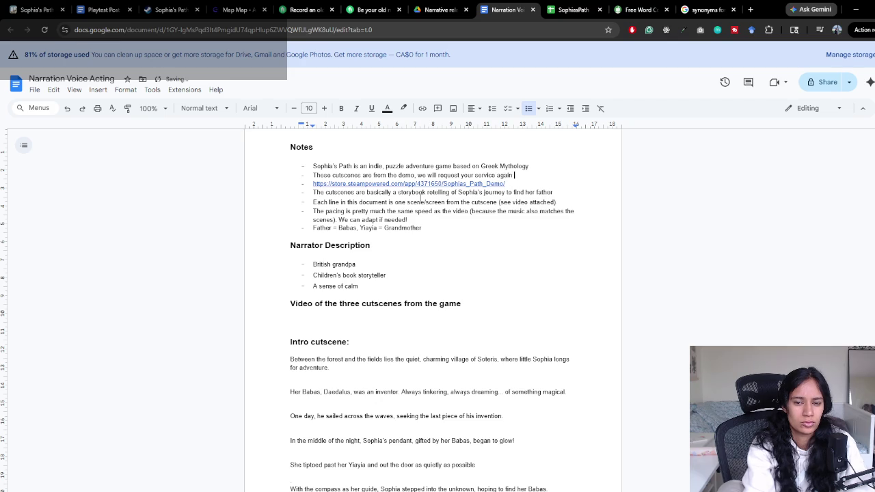
pyautogui.press('BackSpace')
pyautogui.press('BackSpace')
pyautogui.write('complete the game.')
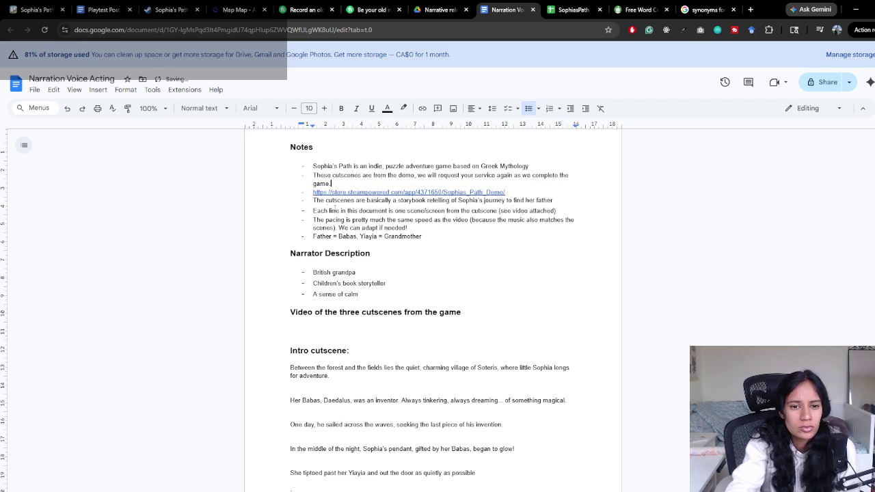
pyautogui.click(355, 200)
pyautogui.click(416, 201)
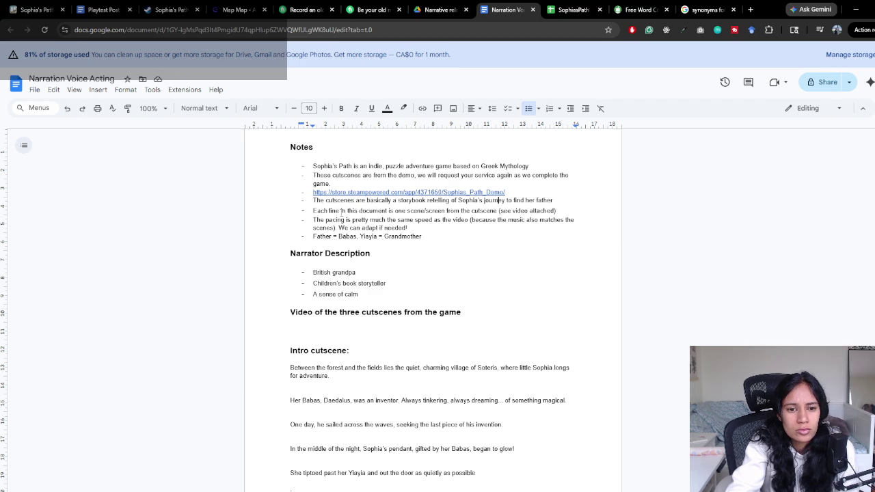
pyautogui.click(435, 237)
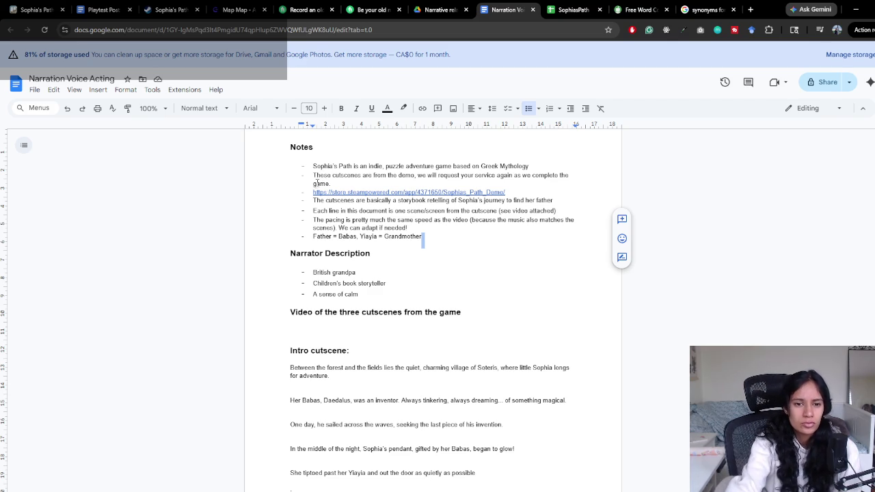
pyautogui.click(313, 184)
pyautogui.write('rest of')
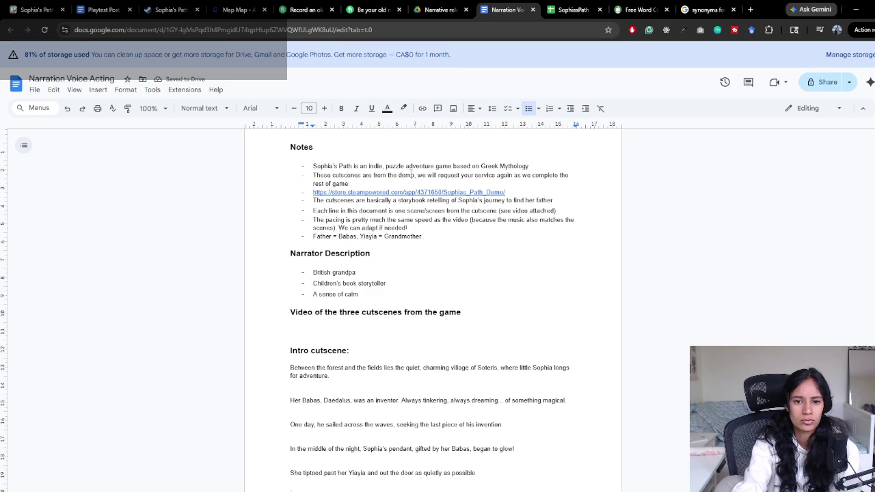
pyautogui.click(399, 175)
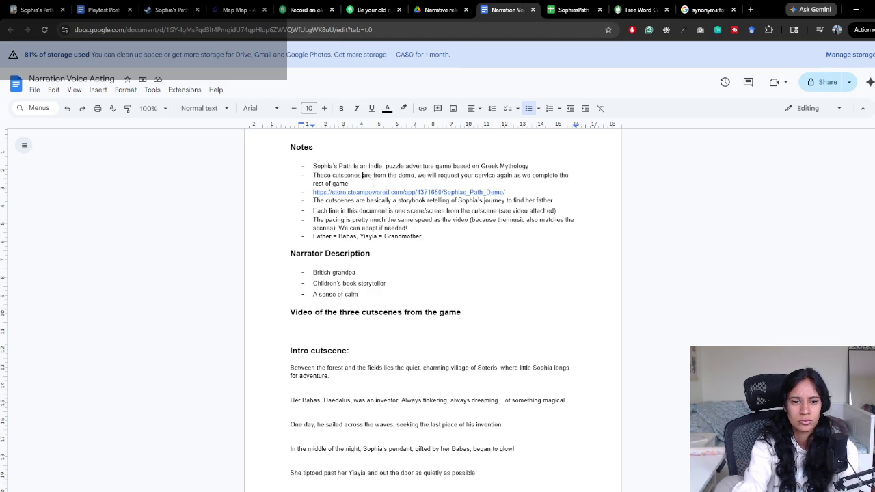
pyautogui.tripleClick(407, 175)
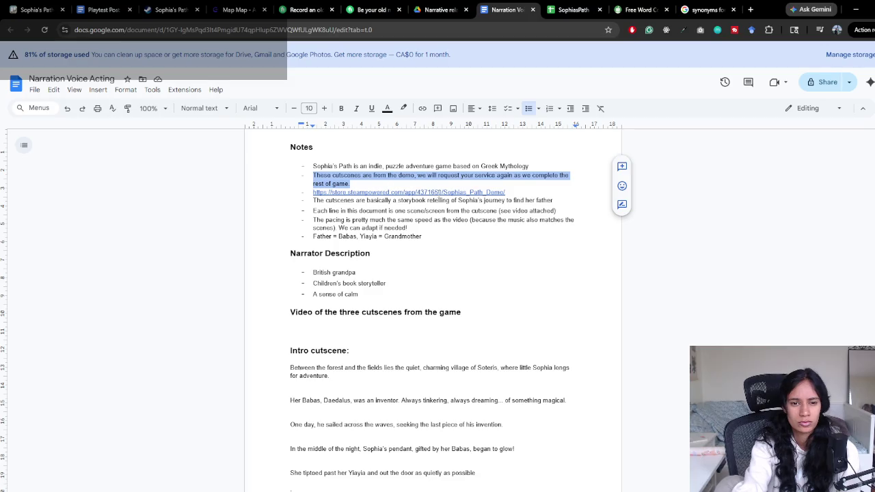
# Change 'These' to 'The' at the start of the demo bullet
pyautogui.press('Right')
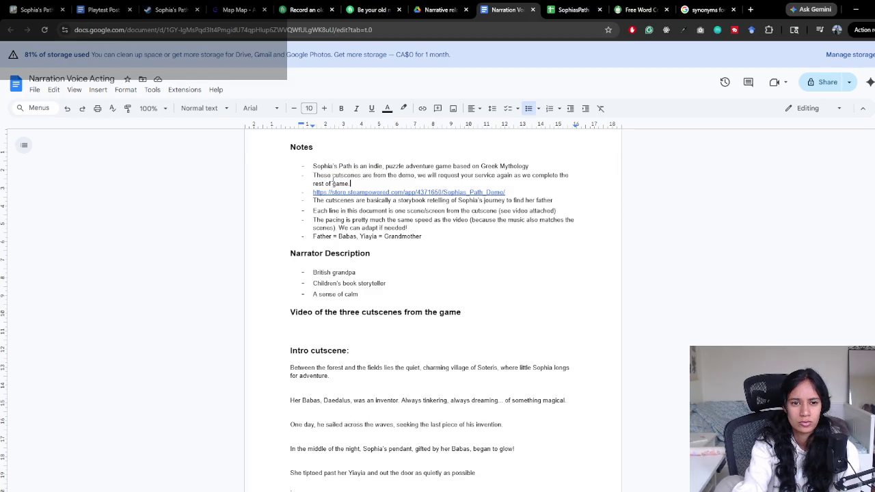
pyautogui.press('BackSpace')
pyautogui.press('BackSpace')
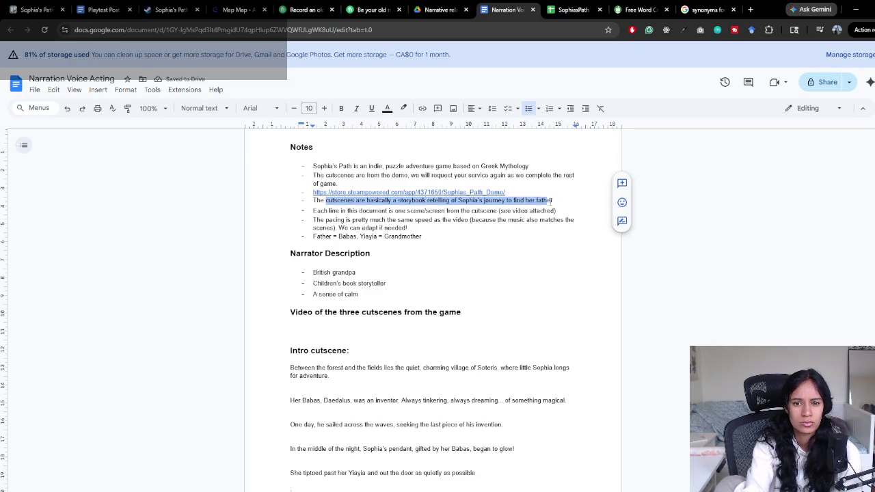
pyautogui.moveTo(325, 200); pyautogui.dragTo(552, 200)
pyautogui.press('Right')
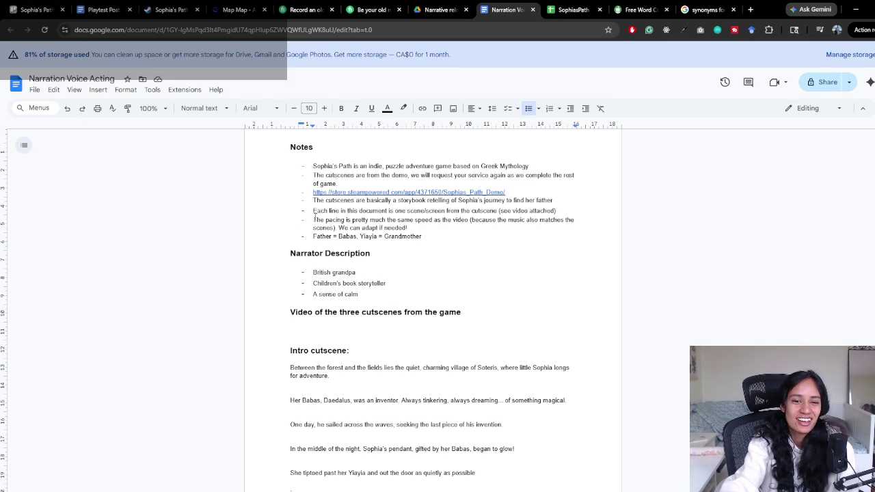
pyautogui.moveTo(388, 211); pyautogui.dragTo(499, 211)
pyautogui.click(498, 211)
# Reword the pacing bullet to '(because our music also matches the scene pacing)'
pyautogui.moveTo(318, 219); pyautogui.dragTo(454, 226)
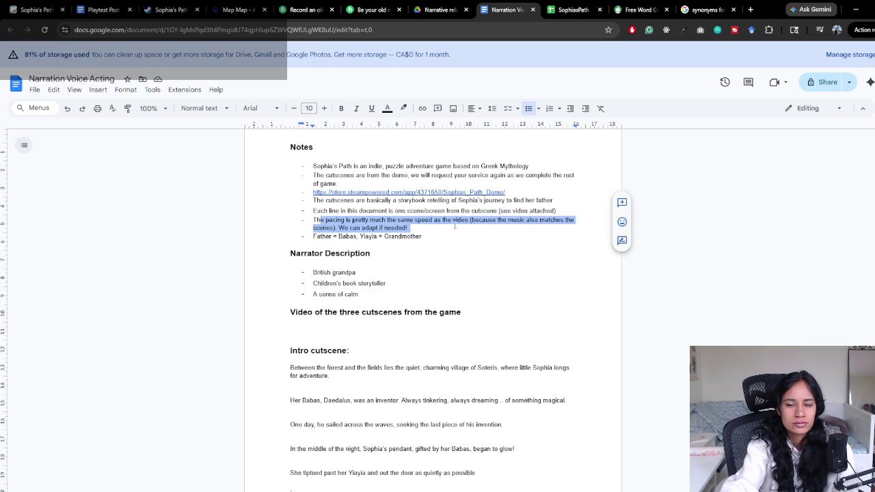
pyautogui.click(384, 227)
pyautogui.doubleClick(502, 220)
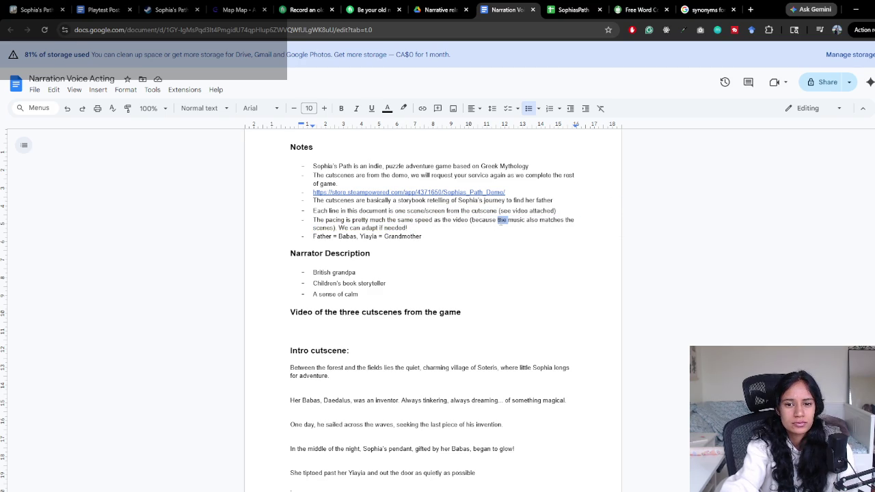
pyautogui.write('our')
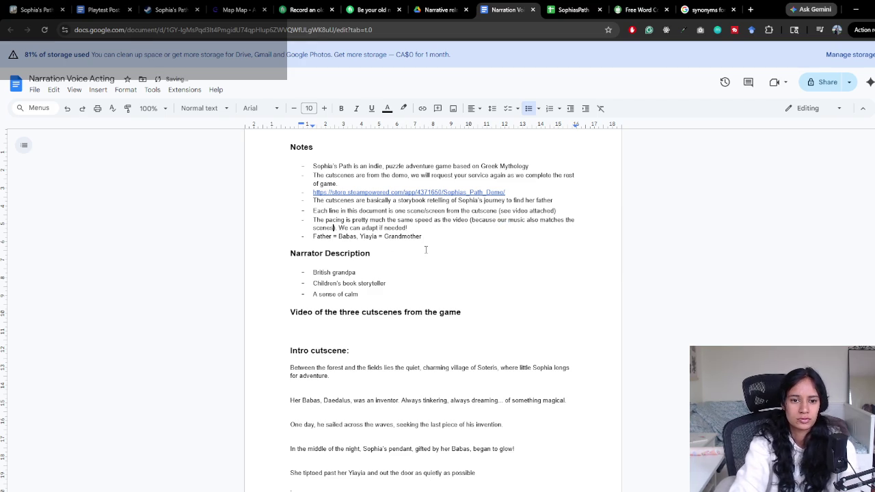
pyautogui.press('BackSpace')
pyautogui.write('pacing')
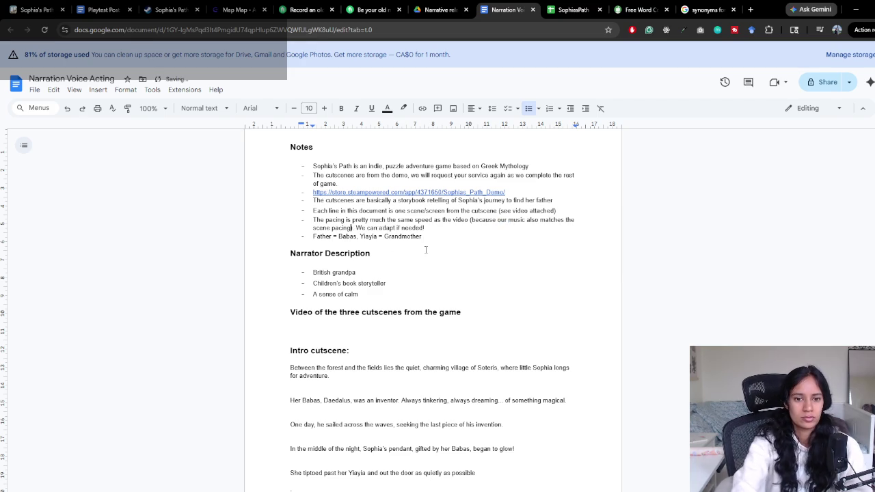
pyautogui.click(443, 228)
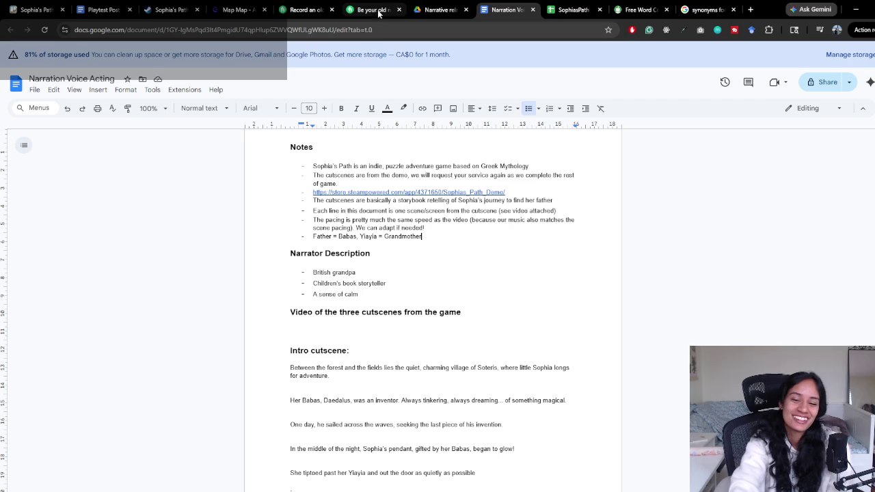
# Leave one empty bullet after 'Father = Babas, Yiayia = Grandmother' at the end of Notes
pyautogui.click(424, 235)
pyautogui.press('Return')
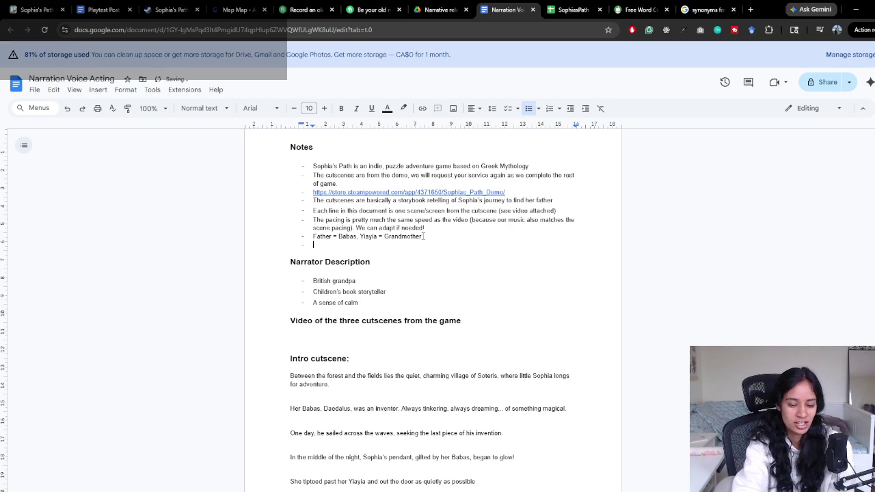
pyautogui.press('BackSpace')
pyautogui.press('BackSpace')
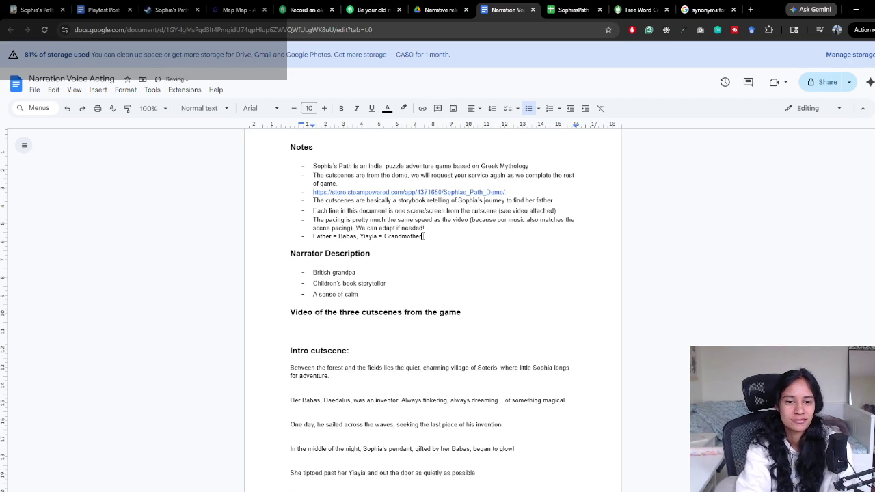
pyautogui.press('Return')
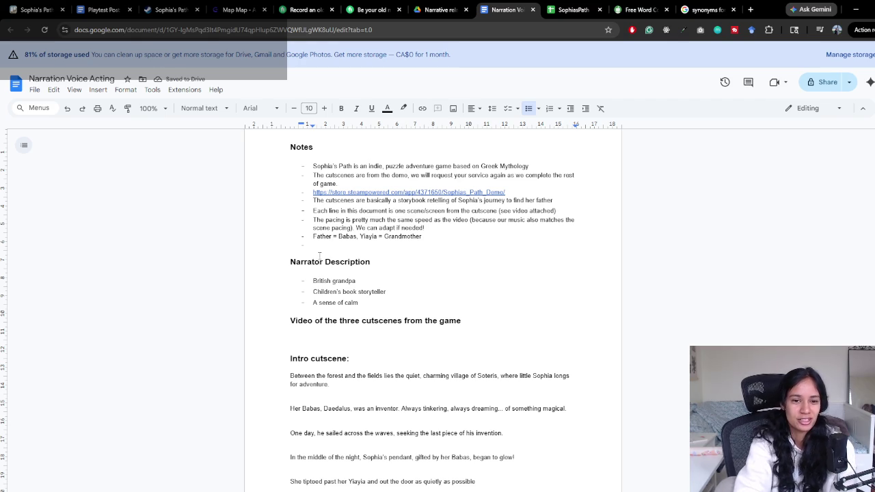
pyautogui.press('BackSpace')
pyautogui.press('BackSpace')
pyautogui.press('Return')
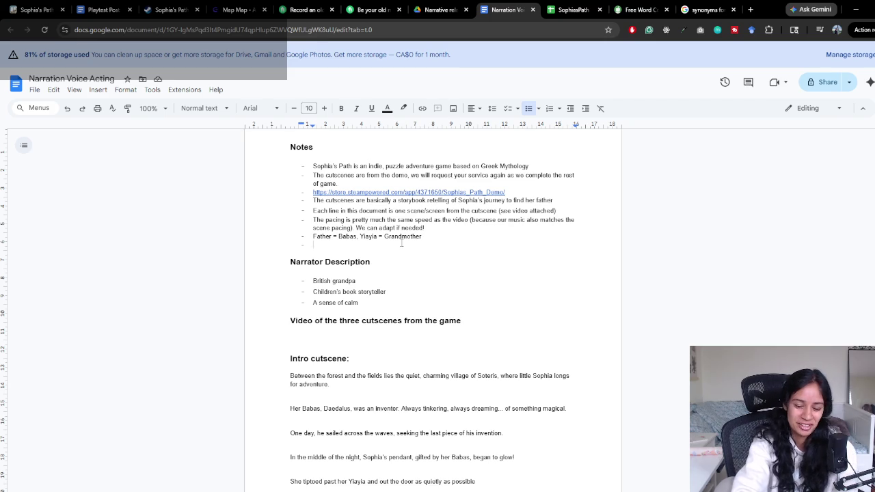
pyautogui.press('Down')
pyautogui.press('Left')
pyautogui.press('Left')
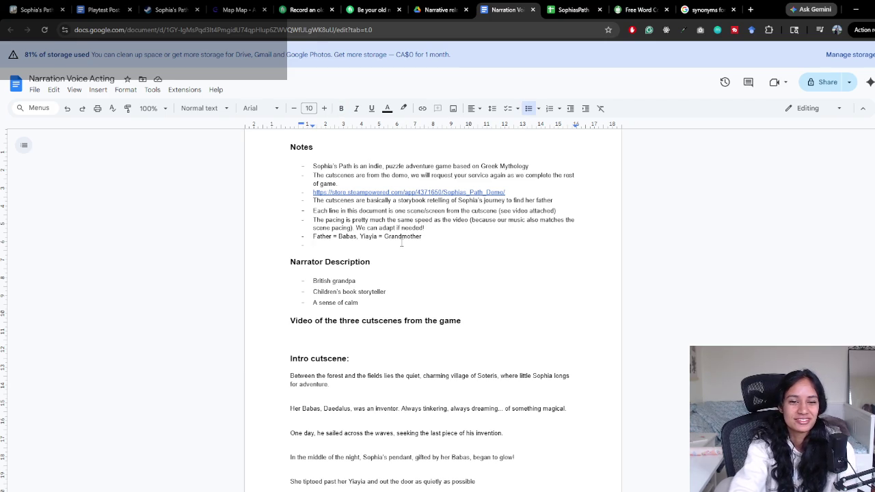
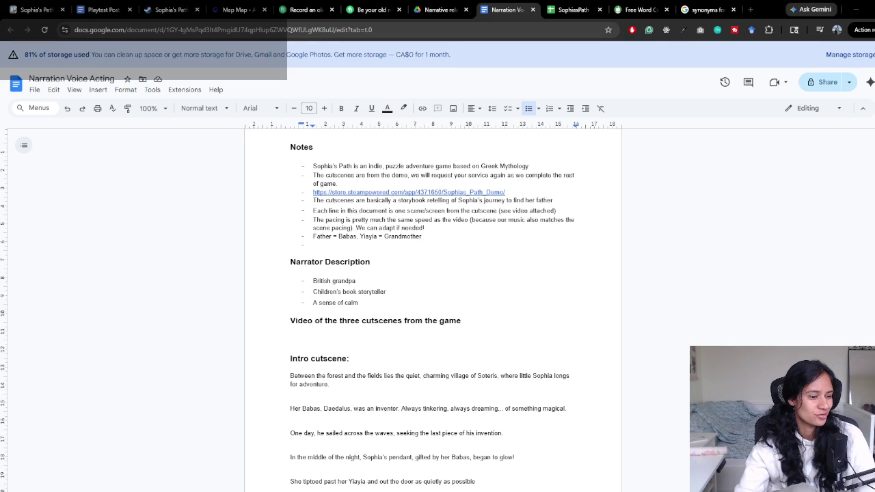
# Tidy the empty bullet line under the Grandmother note in the narration doc
pyautogui.click(452, 238)
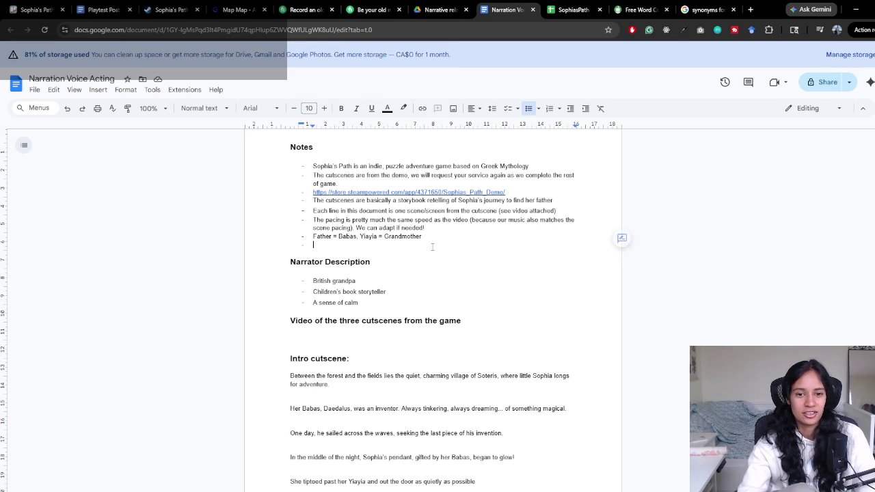
pyautogui.press('Down')
pyautogui.press('Down')
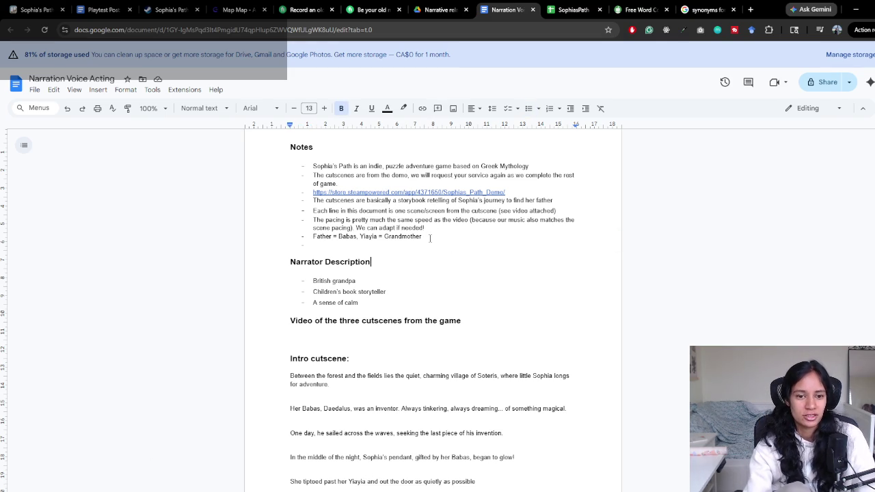
pyautogui.click(429, 238)
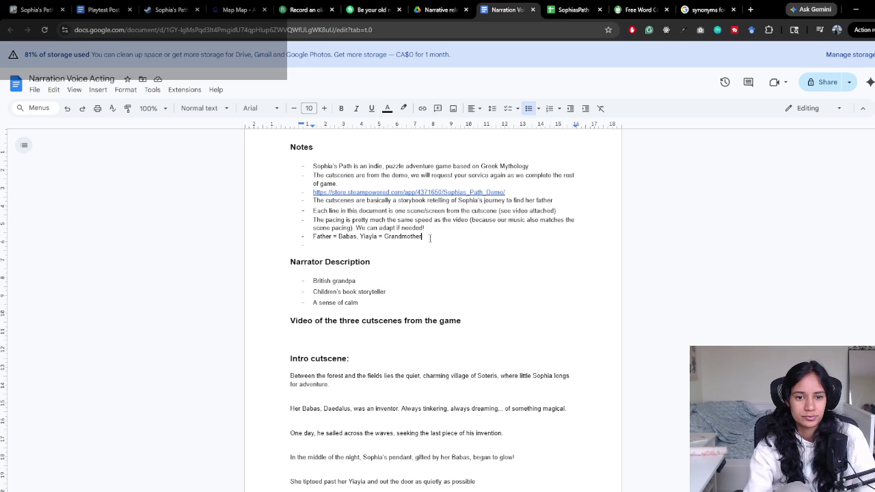
pyautogui.press('BackSpace')
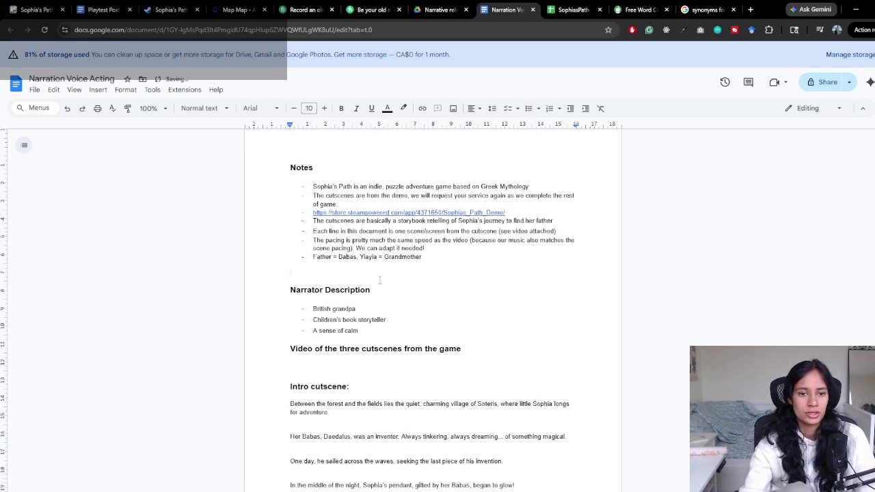
pyautogui.press('BackSpace')
pyautogui.scroll(1, 380, 281)
pyautogui.scroll(-1, 380, 281)
pyautogui.press('Return')
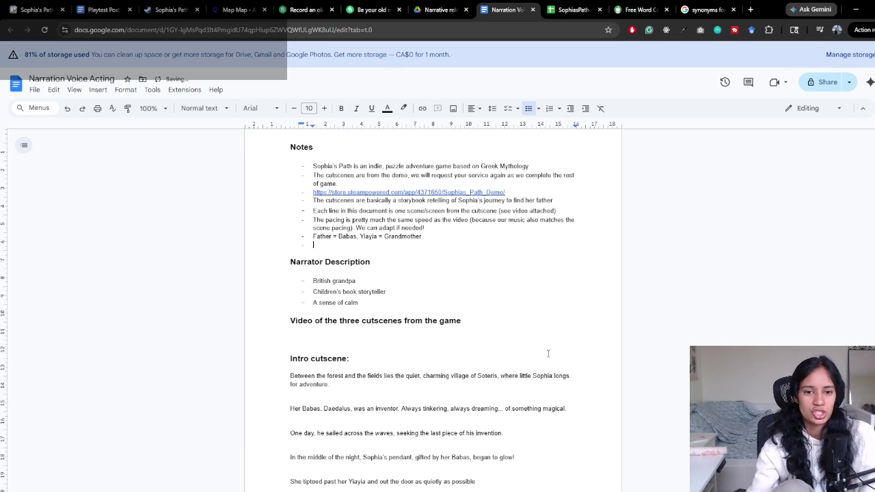
pyautogui.scroll(-3, 366, 199)
pyautogui.scroll(1, 376, 217)
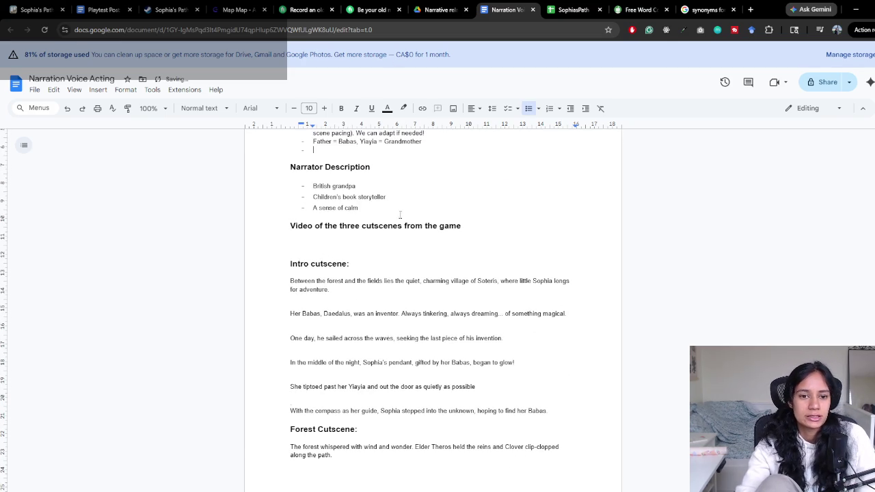
# Select text through the cutscenes video heading, then clear the selection
pyautogui.click(394, 236)
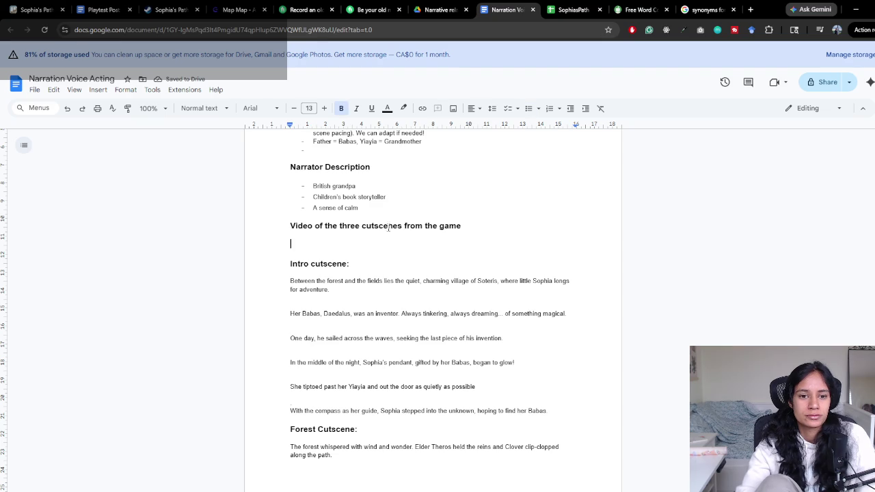
pyautogui.click(417, 217)
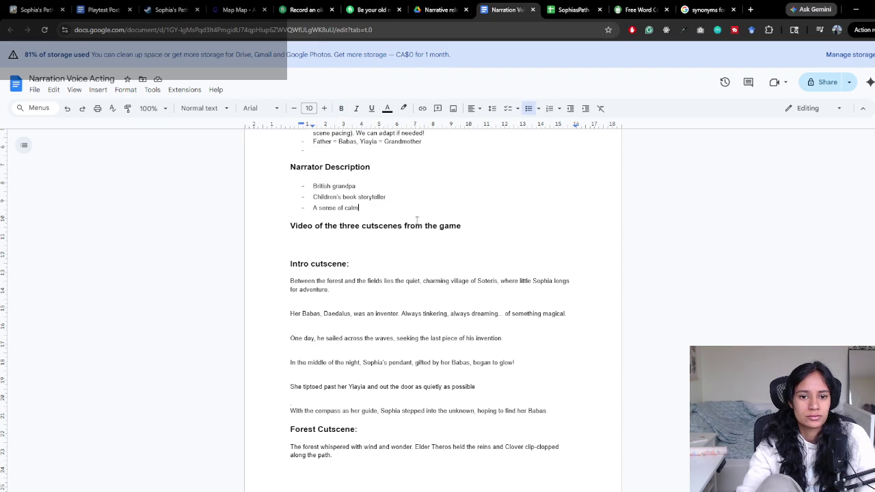
pyautogui.moveTo(318, 244)
pyautogui.mouseDown()
pyautogui.moveTo(347, 209)
pyautogui.moveTo(290, 226)
pyautogui.mouseUp()
pyautogui.click(291, 226)
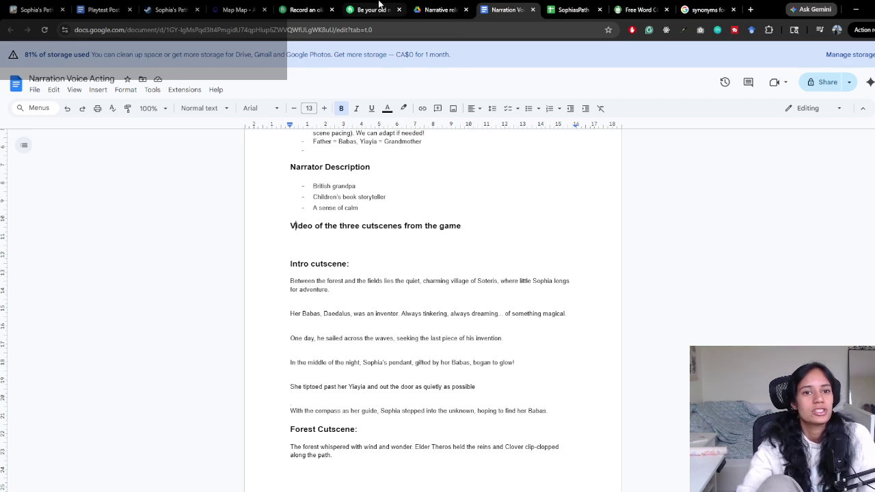
# Check the wizard gig's 100-word count on Fiverr, then go to the QuillBot counter
pyautogui.click(377, 8)
pyautogui.click(307, 9)
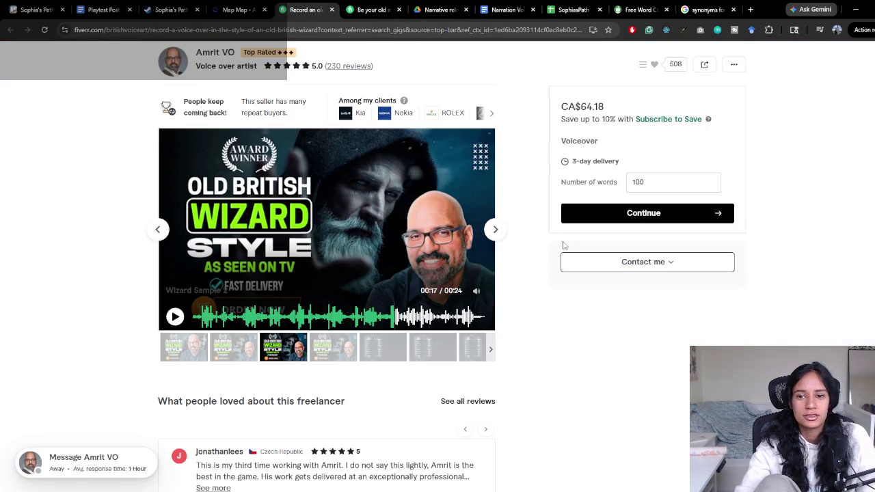
pyautogui.doubleClick(683, 182)
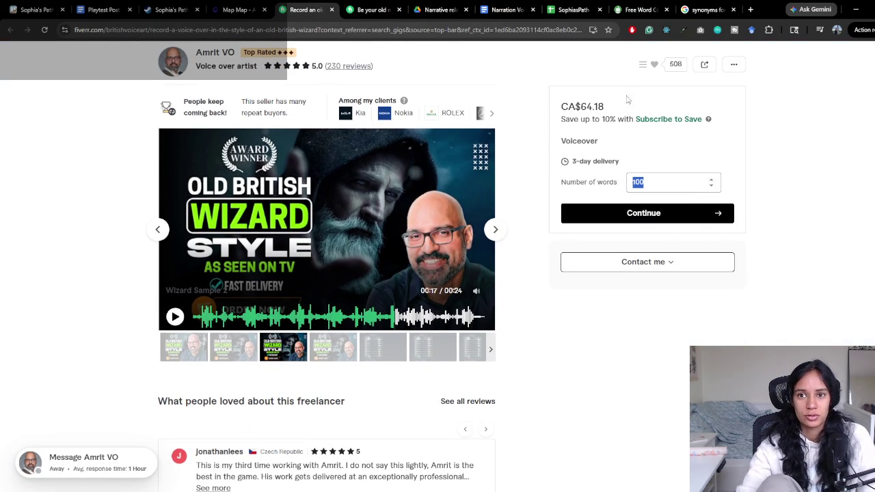
pyautogui.click(619, 9)
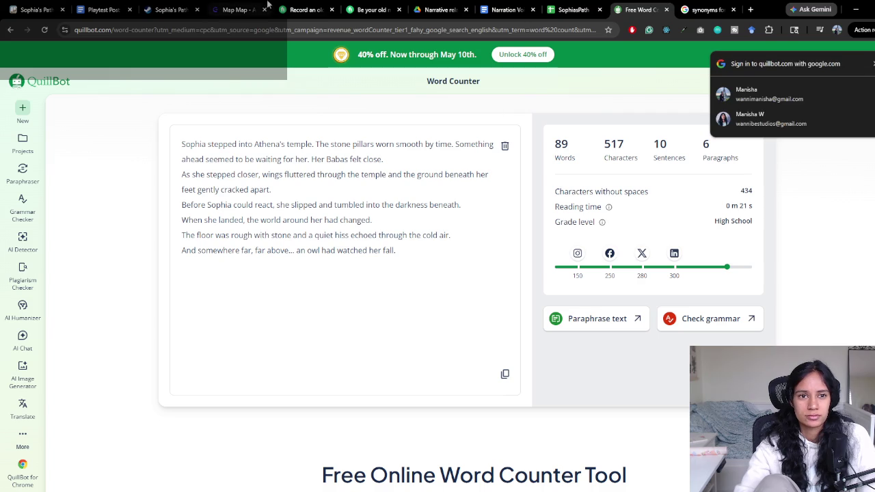
# Paste the Intro cutscene paragraphs from the narration doc into QuillBot's counter
pyautogui.click(506, 9)
pyautogui.moveTo(291, 281); pyautogui.dragTo(548, 412)
pyautogui.hotkey('ctrl', 'c')
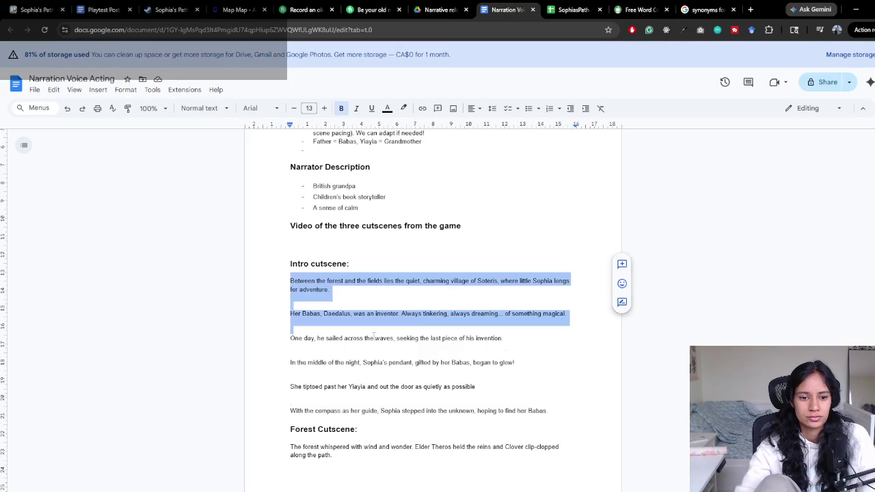
pyautogui.click(572, 9)
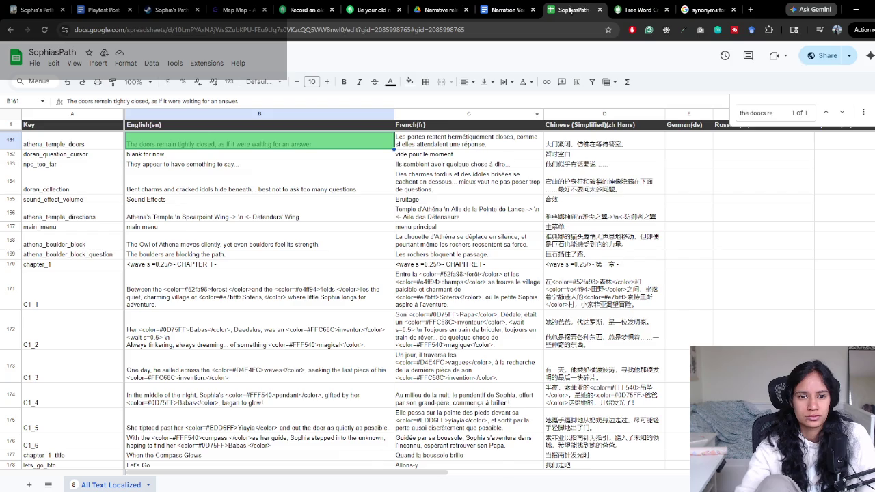
pyautogui.click(639, 9)
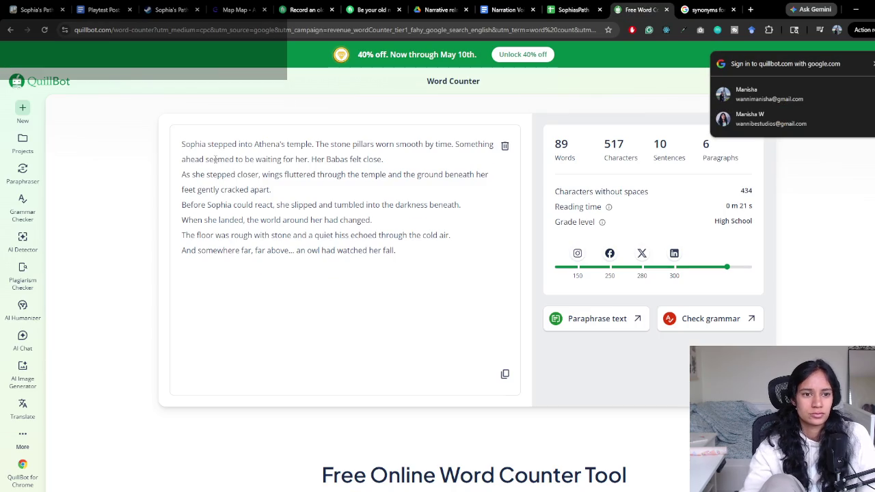
pyautogui.hotkey('ctrl', 'v')
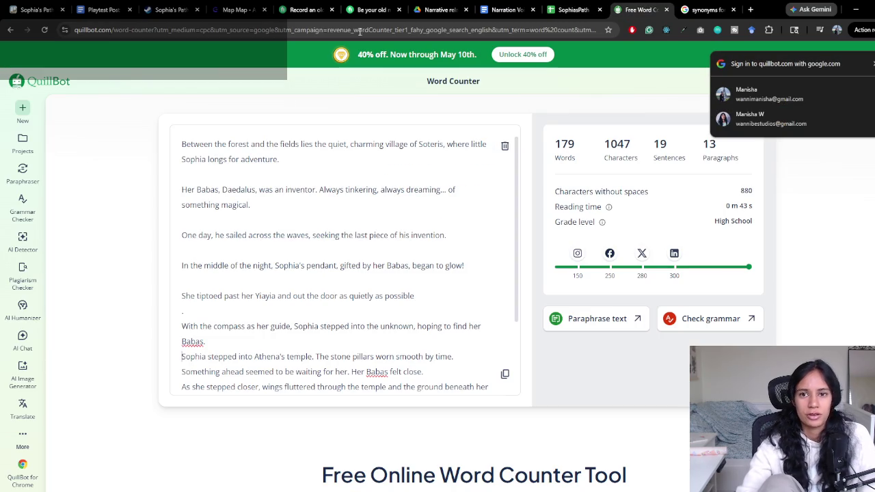
pyautogui.press('Return')
# Paste the forest cutscene paragraphs after the intro text and remove the extra empty line
pyautogui.click(583, 7)
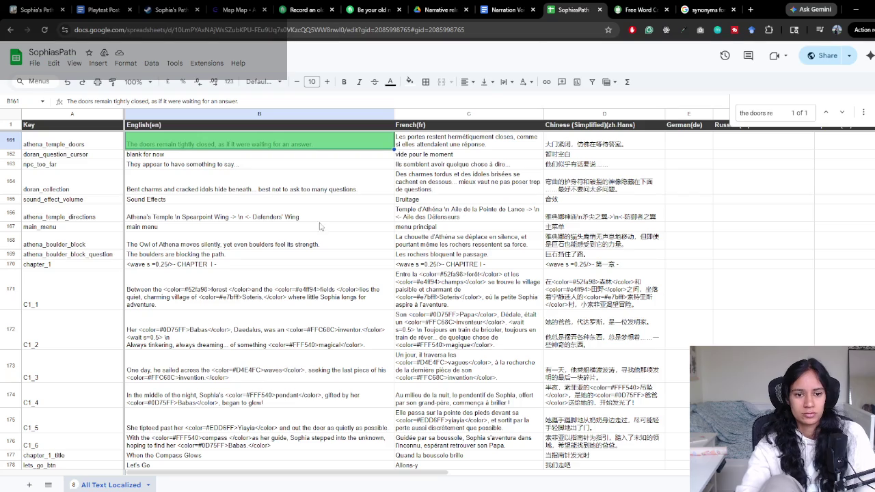
pyautogui.click(505, 9)
pyautogui.scroll(-5, 301, 210)
pyautogui.moveTo(301, 210); pyautogui.dragTo(477, 347)
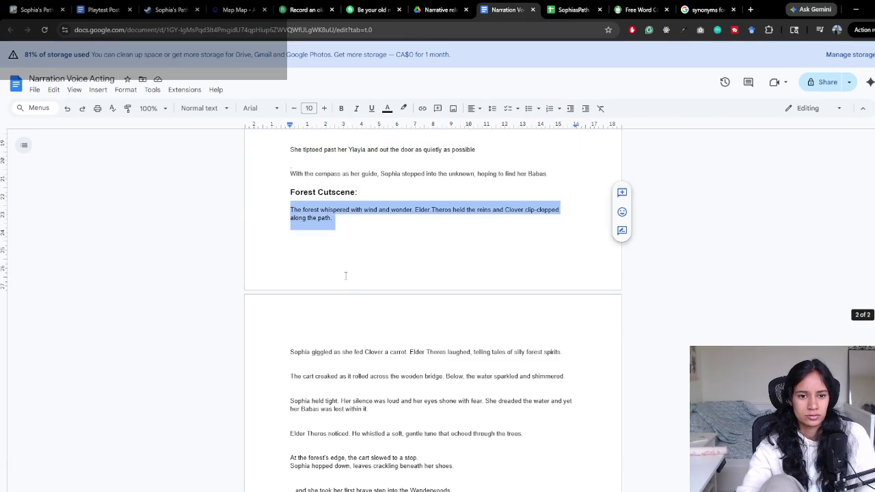
pyautogui.scroll(-3, 345, 273)
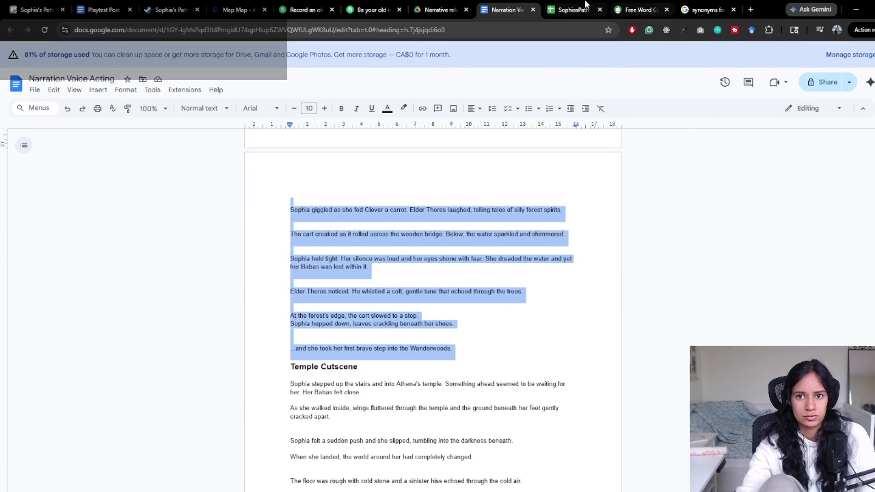
pyautogui.click(639, 9)
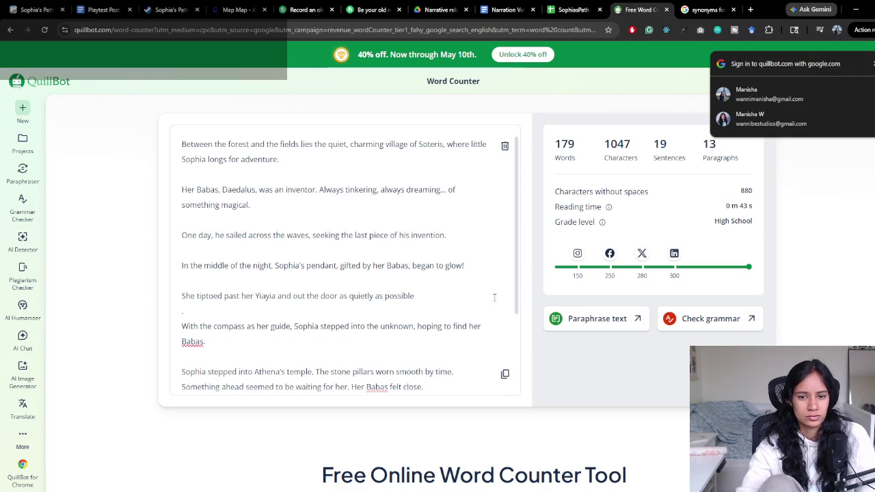
pyautogui.scroll(-3, 242, 262)
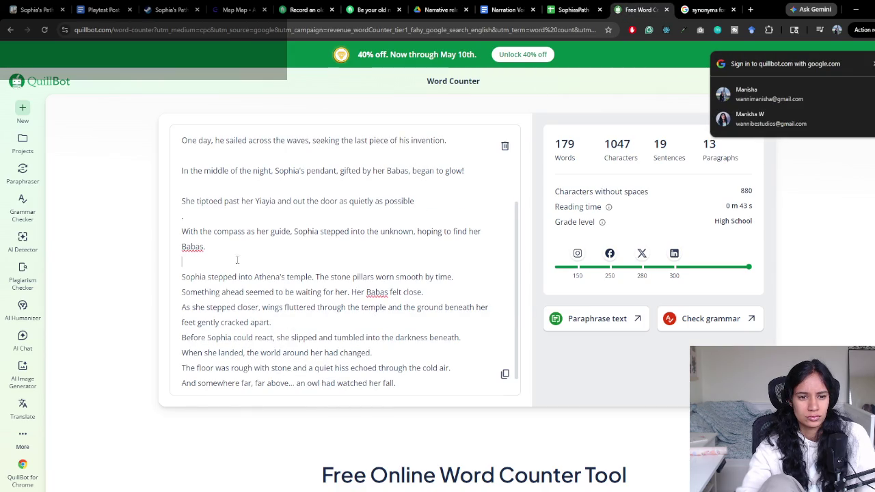
pyautogui.press('Return')
pyautogui.hotkey('ctrl', 'v')
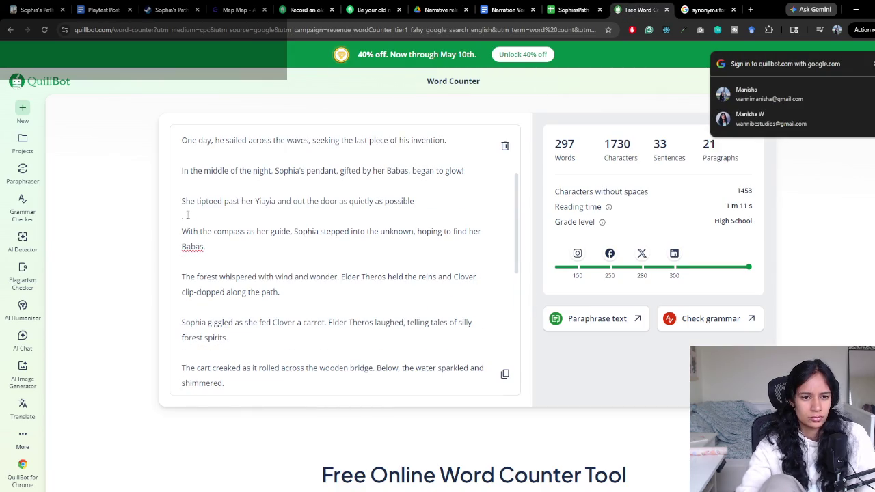
pyautogui.press('BackSpace')
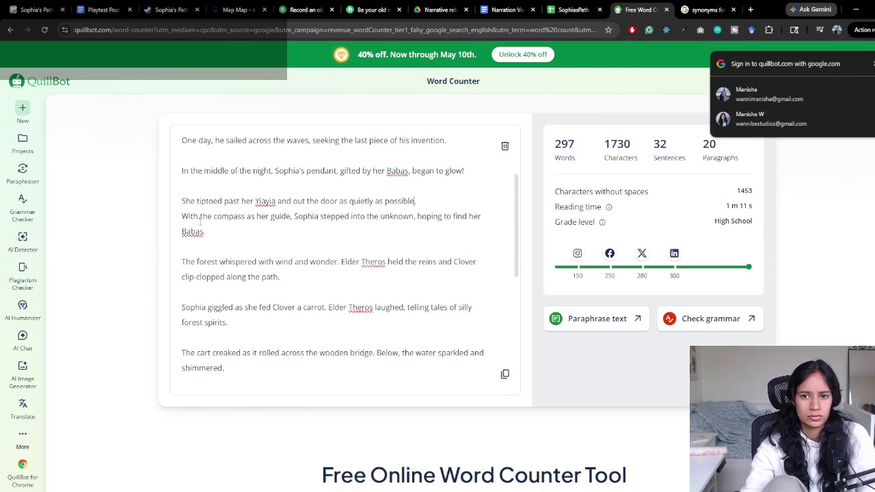
# Review the 297-word total and dismiss the Google sign-in prompt
pyautogui.scroll(-1, 431, 243)
pyautogui.scroll(-1, 429, 246)
pyautogui.scroll(-2, 423, 259)
pyautogui.scroll(-2, 417, 274)
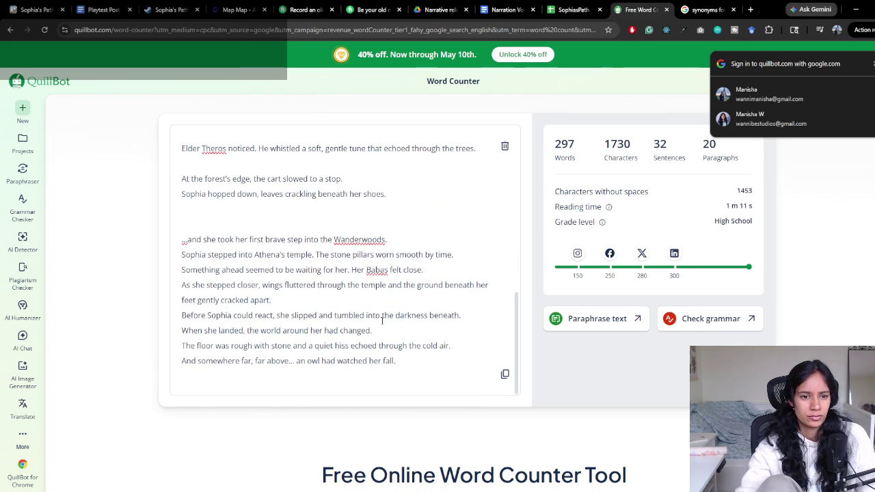
pyautogui.scroll(5, 382, 321)
pyautogui.scroll(1, 382, 321)
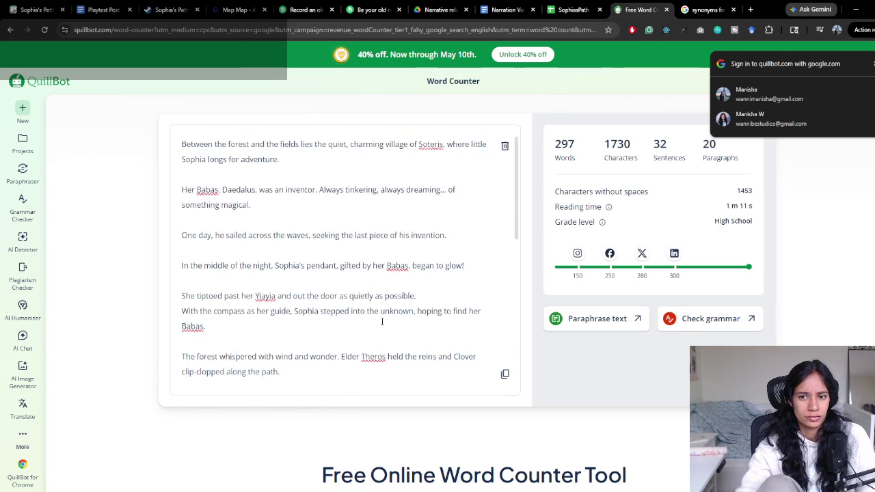
pyautogui.click(872, 63)
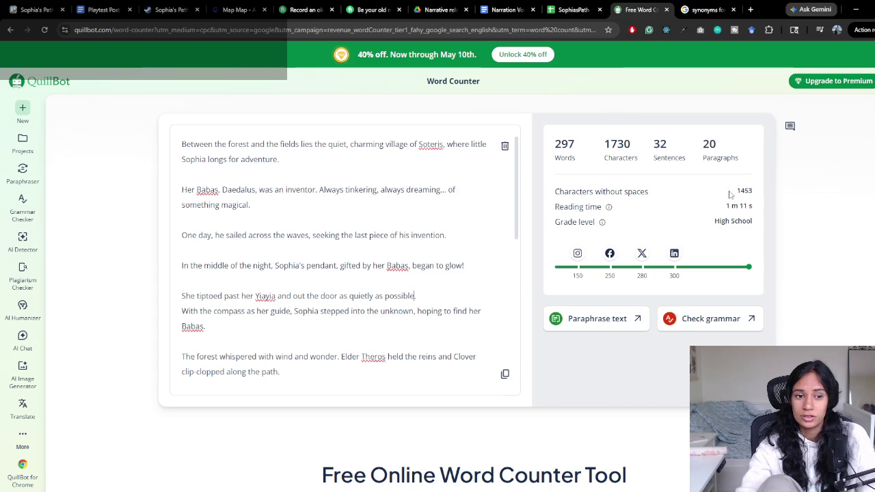
pyautogui.click(505, 9)
pyautogui.click(560, 8)
pyautogui.click(520, 8)
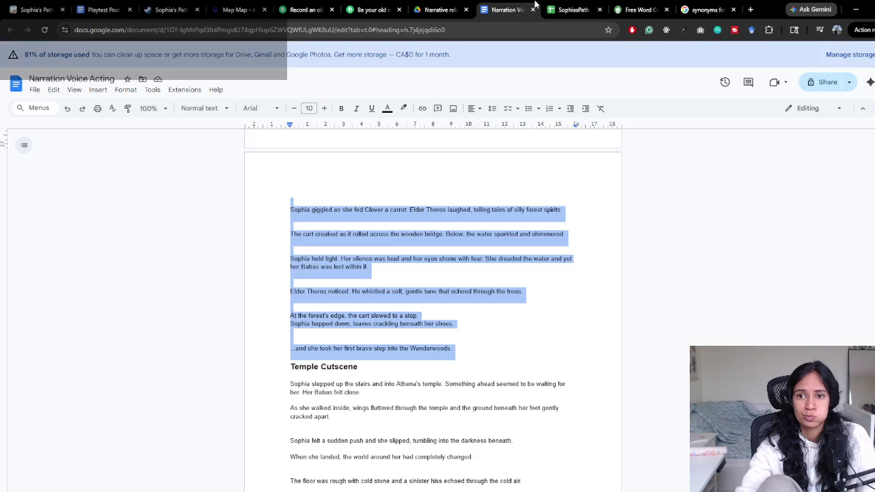
pyautogui.click(639, 9)
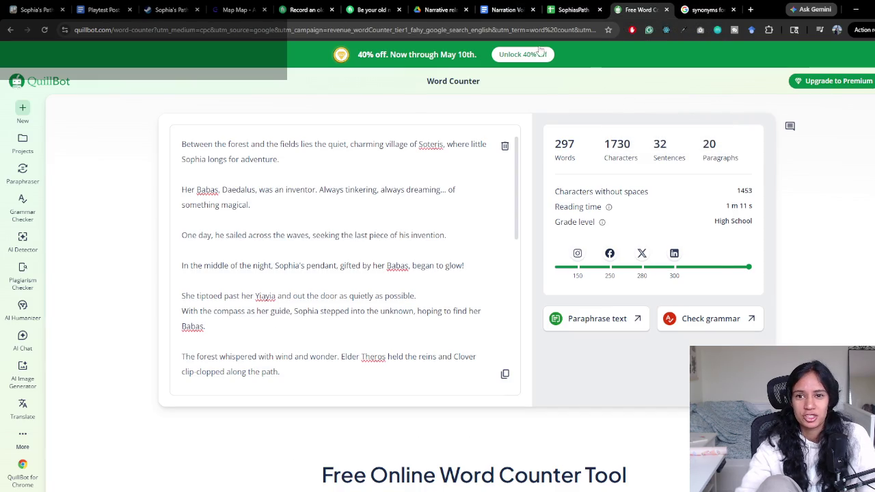
# Enter 300 in the wizard gig's Number of words field and continue to order options
pyautogui.click(304, 10)
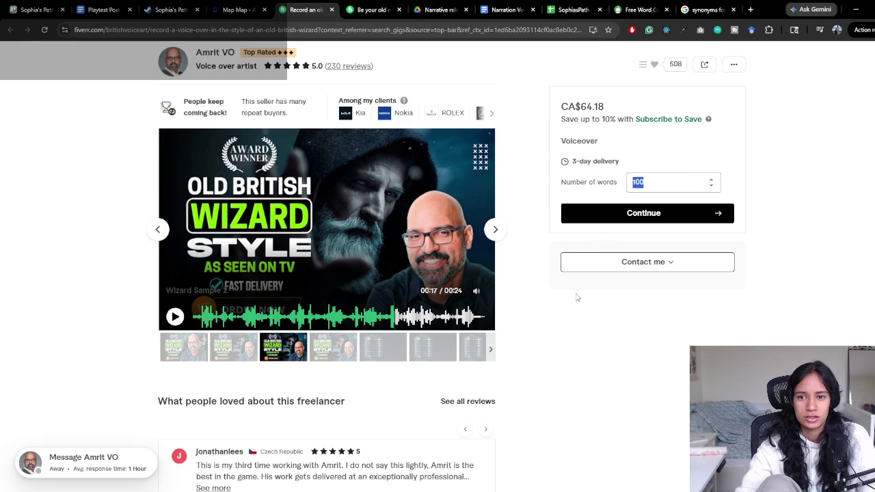
pyautogui.write('300')
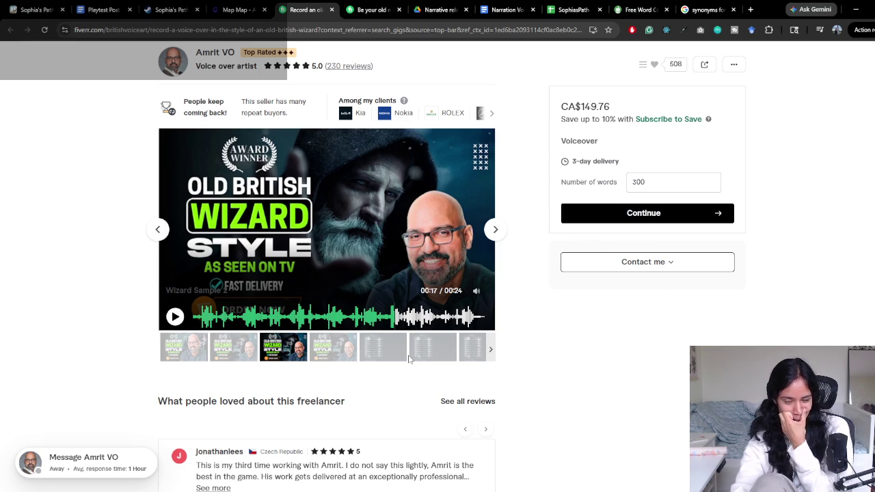
pyautogui.doubleClick(679, 182)
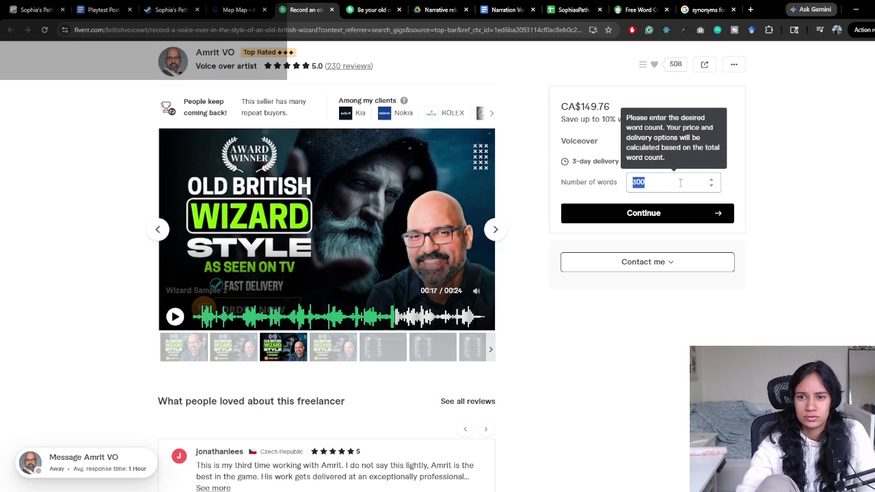
pyautogui.click(665, 215)
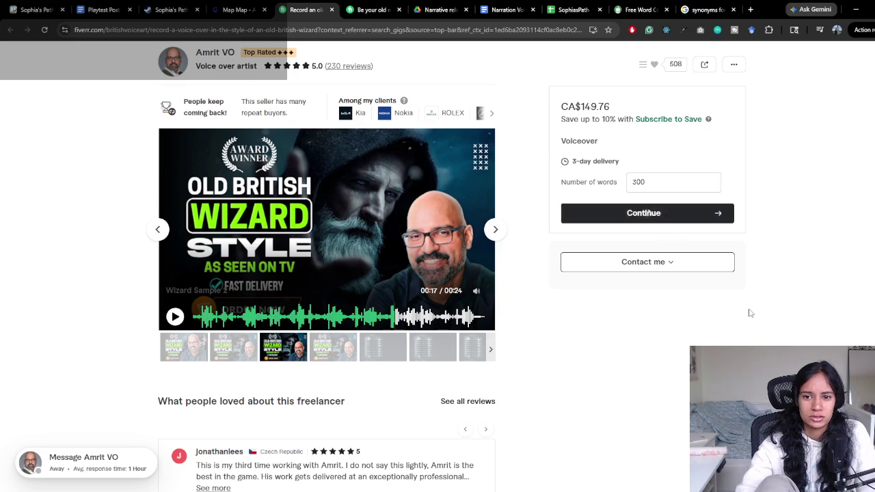
# Scroll through the wizard gig's paid extras in Order options
pyautogui.scroll(-2, 842, 170)
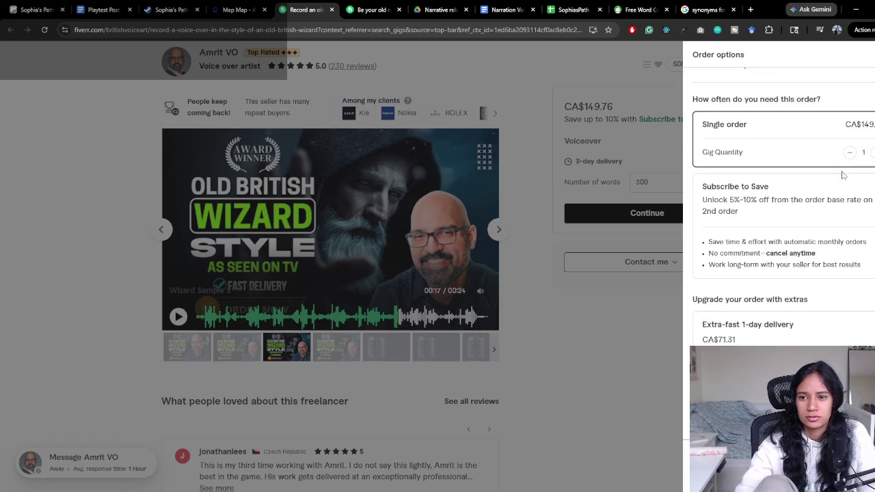
pyautogui.scroll(-1, 842, 177)
pyautogui.scroll(-1, 842, 176)
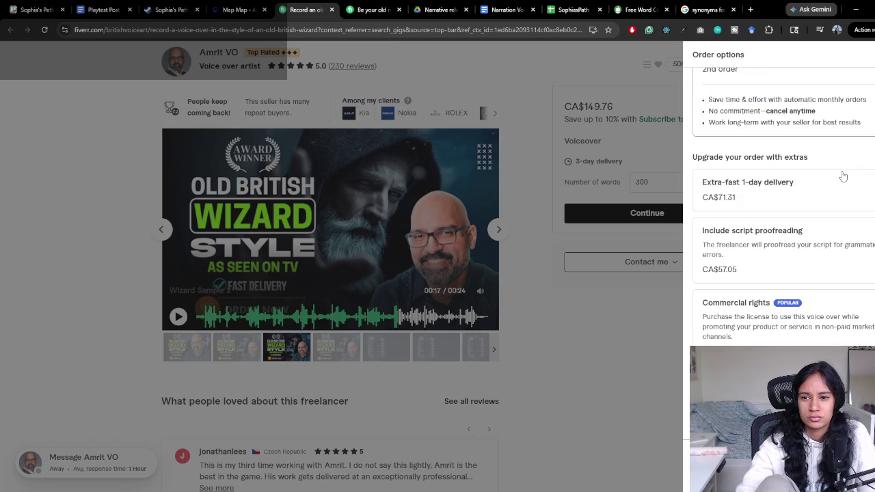
pyautogui.scroll(-2, 842, 176)
pyautogui.scroll(-1, 842, 176)
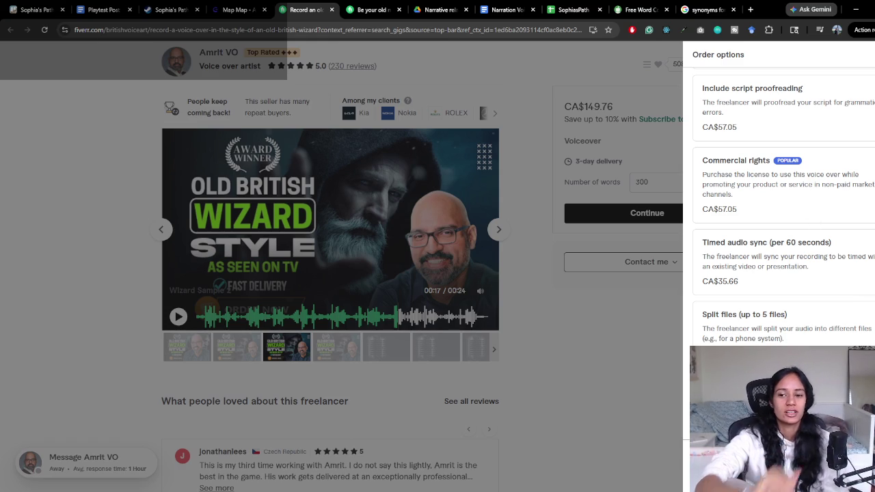
pyautogui.scroll(-1, 847, 249)
pyautogui.scroll(-1, 847, 252)
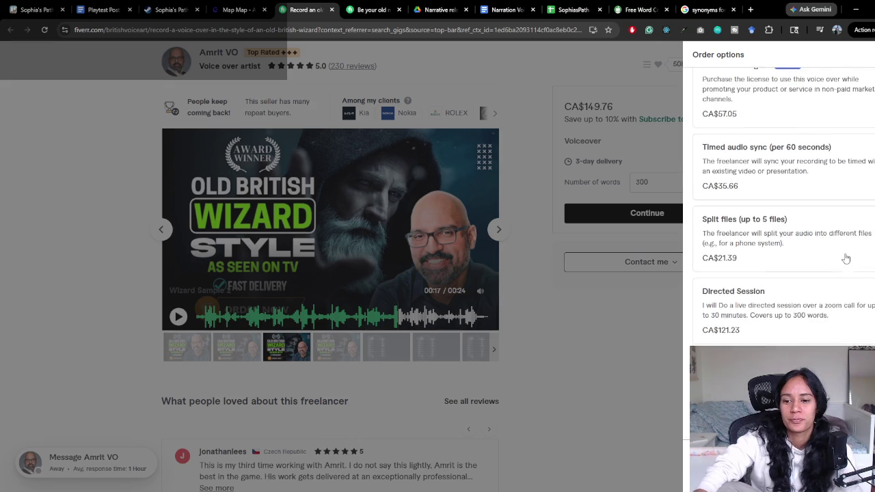
pyautogui.scroll(-1, 847, 257)
pyautogui.scroll(3, 848, 256)
pyautogui.scroll(2, 847, 256)
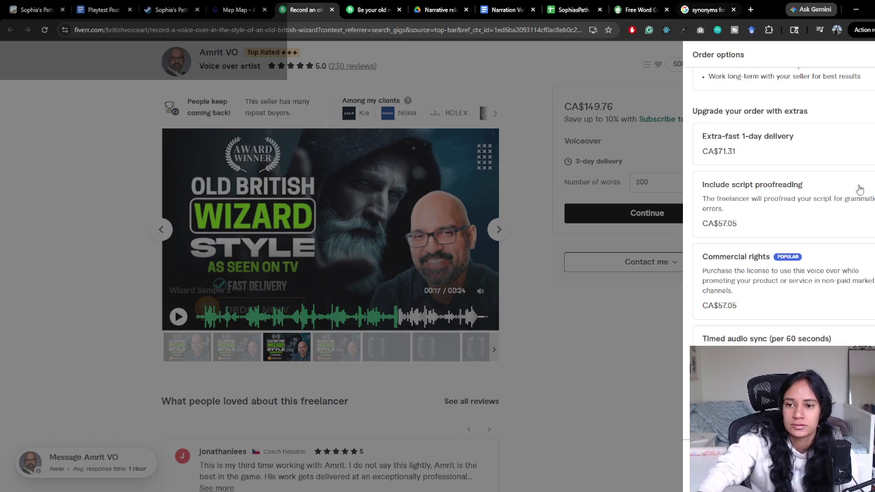
pyautogui.scroll(3, 851, 233)
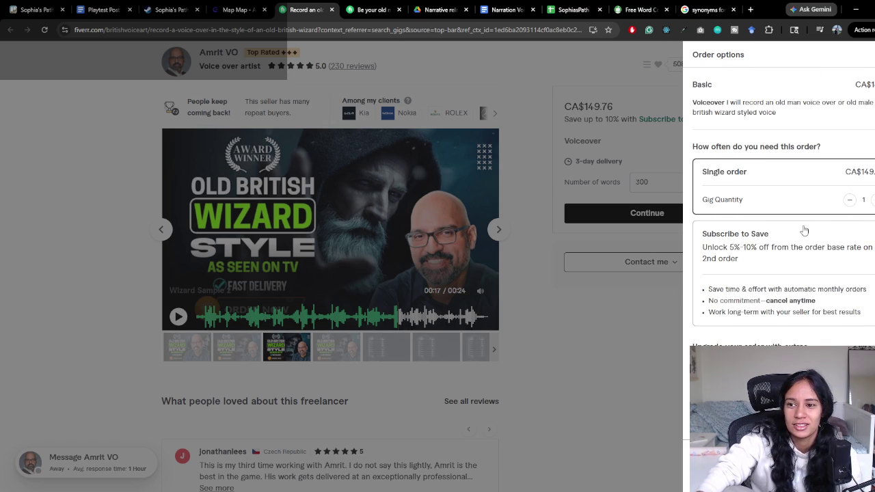
pyautogui.scroll(-3, 803, 229)
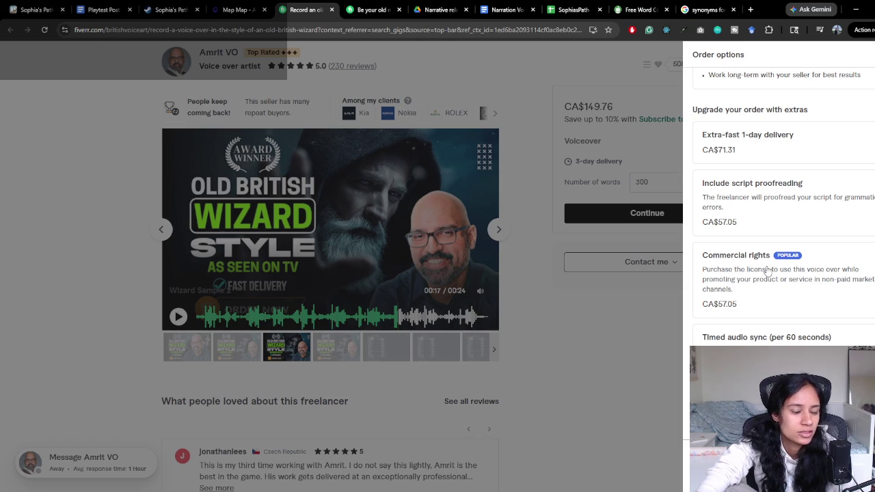
# Toggle the Commercial rights extra on and off, leaving the total at CA$149.76
pyautogui.moveTo(706, 271)
pyautogui.mouseDown()
pyautogui.moveTo(759, 273)
pyautogui.moveTo(742, 291)
pyautogui.mouseUp()
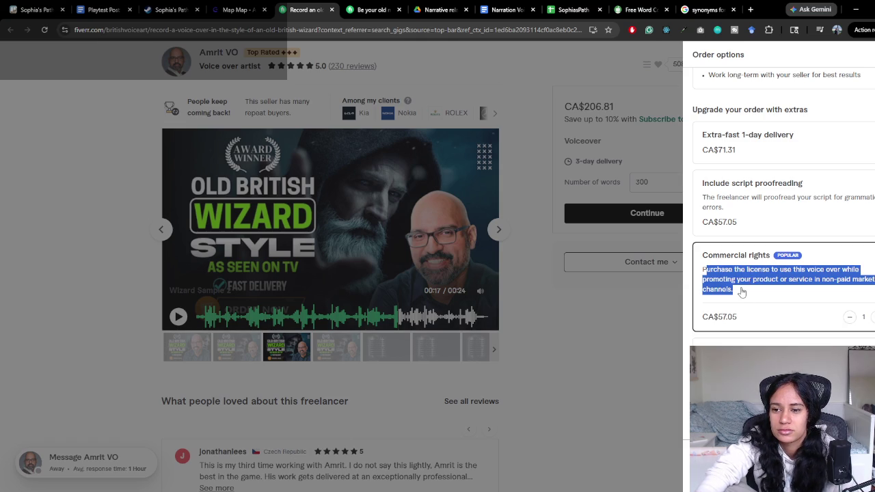
pyautogui.click(742, 292)
pyautogui.moveTo(704, 270); pyautogui.dragTo(744, 294)
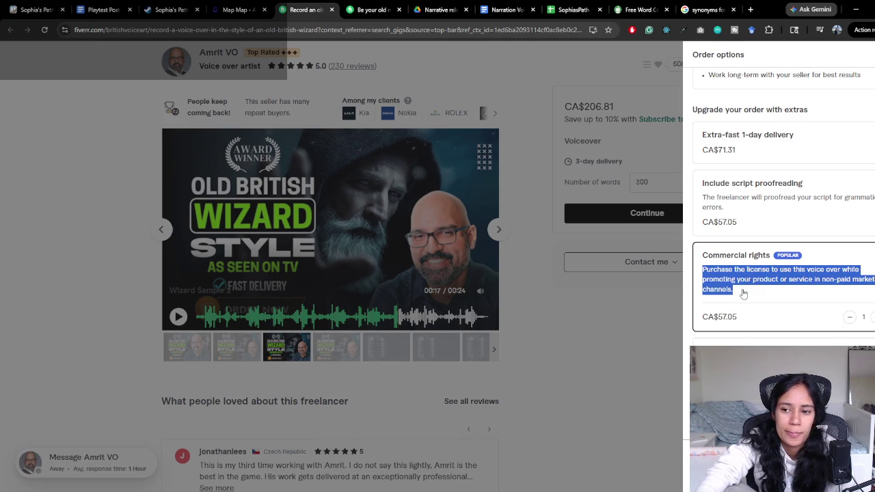
pyautogui.click(734, 286)
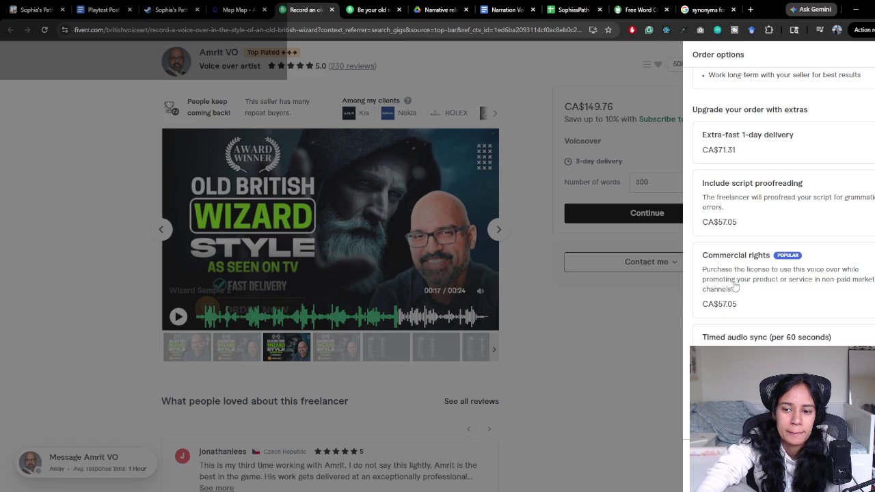
pyautogui.moveTo(704, 271); pyautogui.dragTo(735, 292)
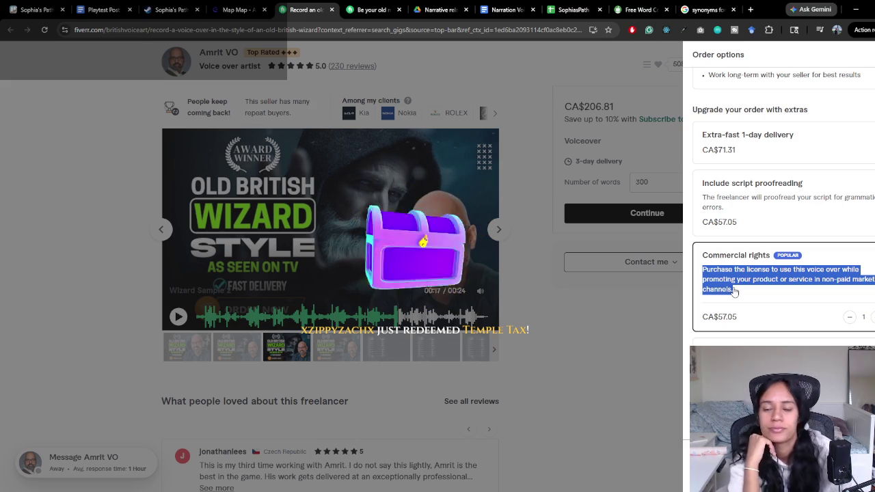
pyautogui.click(733, 290)
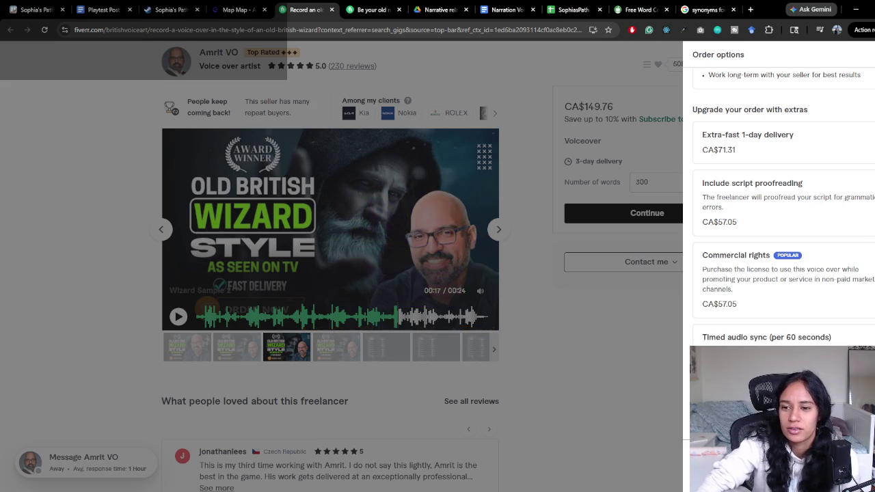
# Add the Timed audio sync extra to check its price, then remove it
pyautogui.scroll(-1, 837, 246)
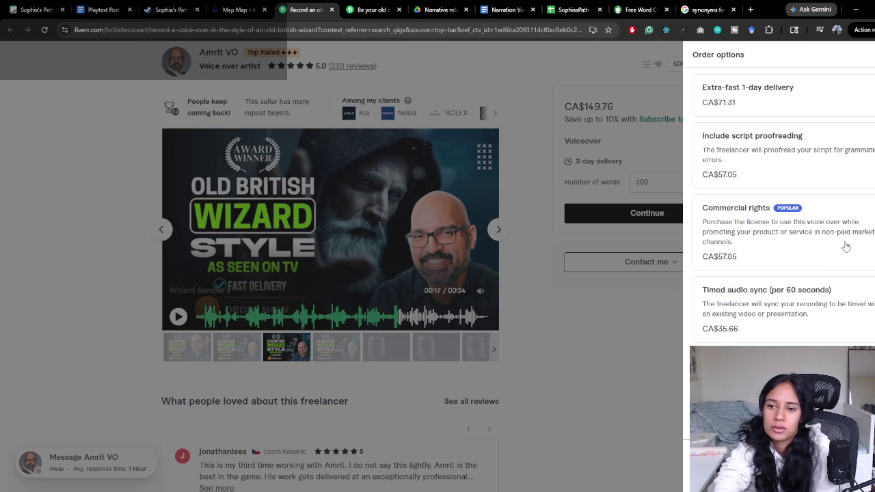
pyautogui.scroll(-1, 845, 246)
pyautogui.scroll(-4, 844, 250)
pyautogui.scroll(1, 841, 254)
pyautogui.scroll(-1, 841, 256)
pyautogui.scroll(5, 841, 258)
pyautogui.scroll(3, 840, 260)
pyautogui.scroll(-2, 840, 263)
pyautogui.scroll(2, 840, 263)
pyautogui.scroll(-3, 840, 261)
pyautogui.scroll(-2, 840, 258)
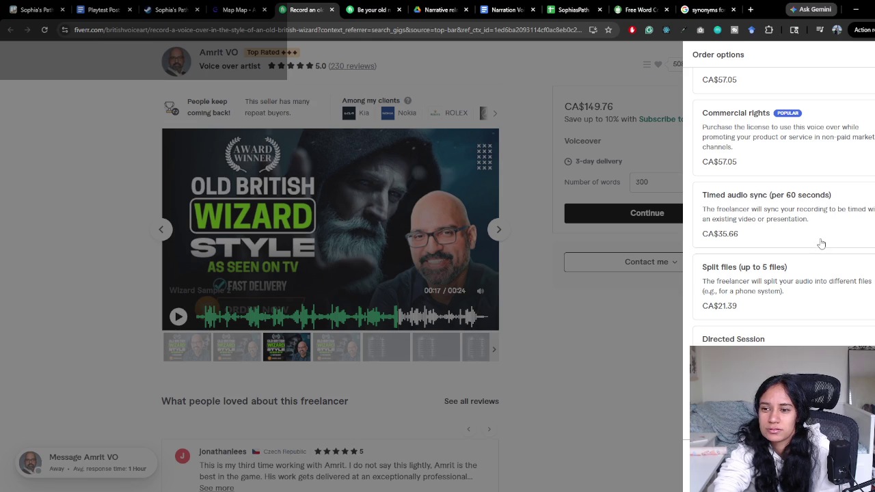
pyautogui.click(862, 198)
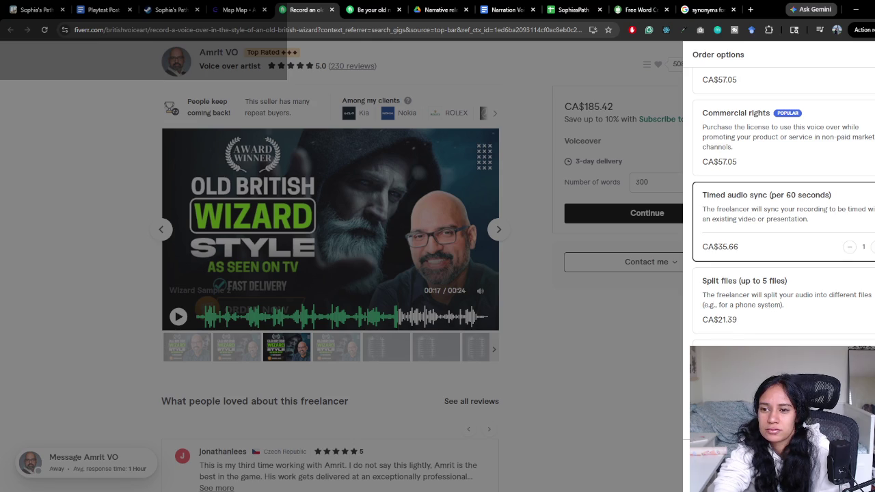
pyautogui.click(862, 198)
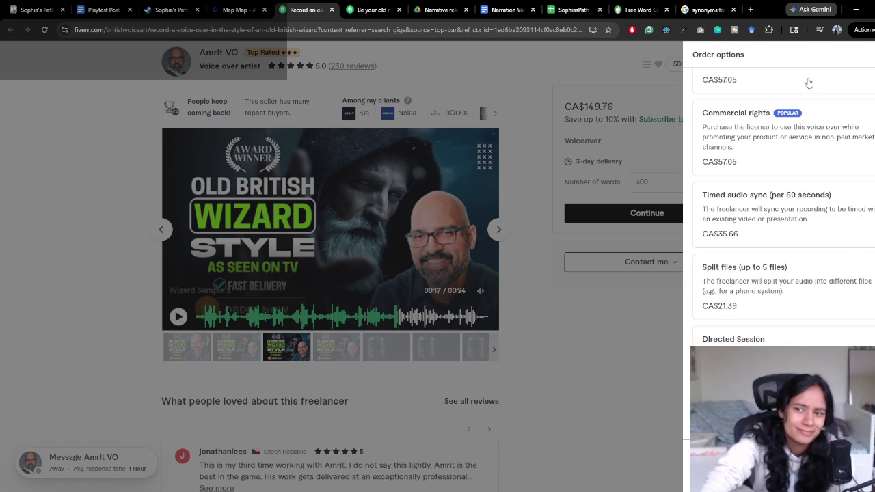
# Close the news feed and toggle Commercial rights and Timed audio sync on and off again
pyautogui.click(807, 25)
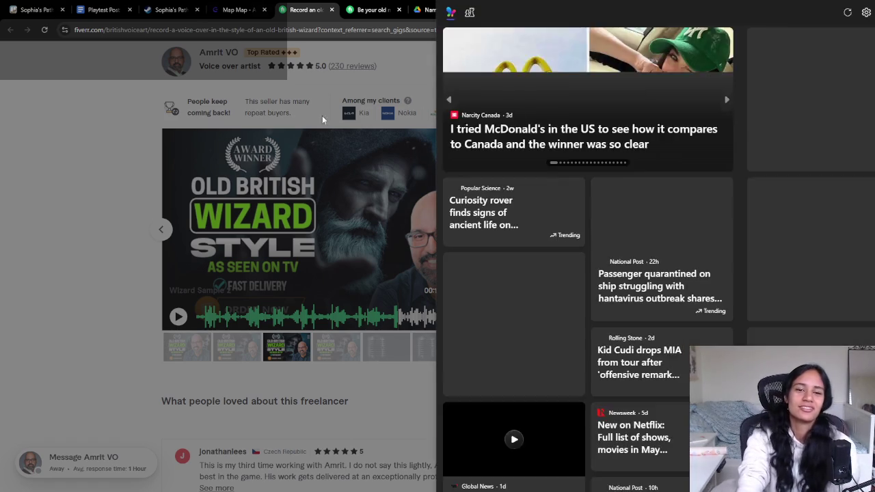
pyautogui.click(322, 115)
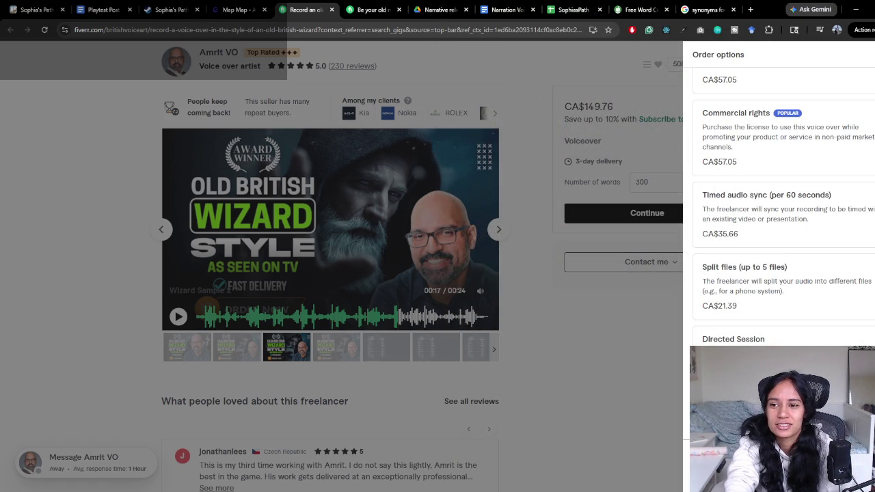
pyautogui.click(785, 137)
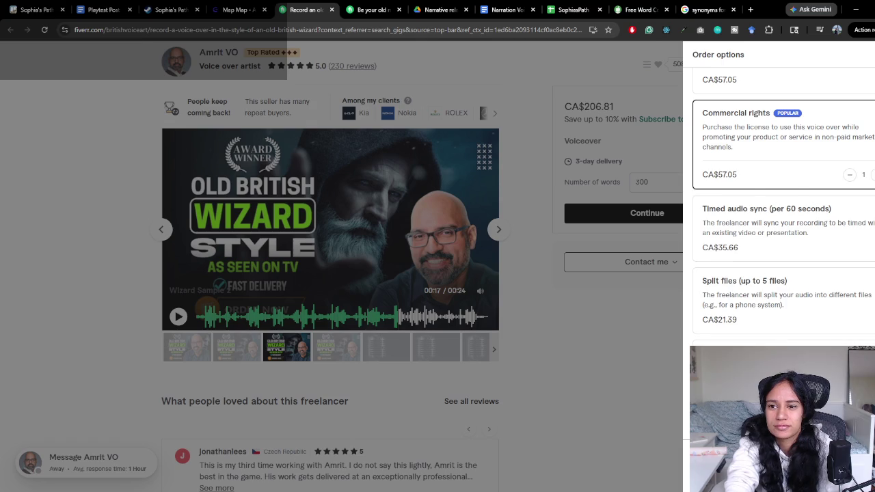
pyautogui.click(866, 164)
pyautogui.click(786, 212)
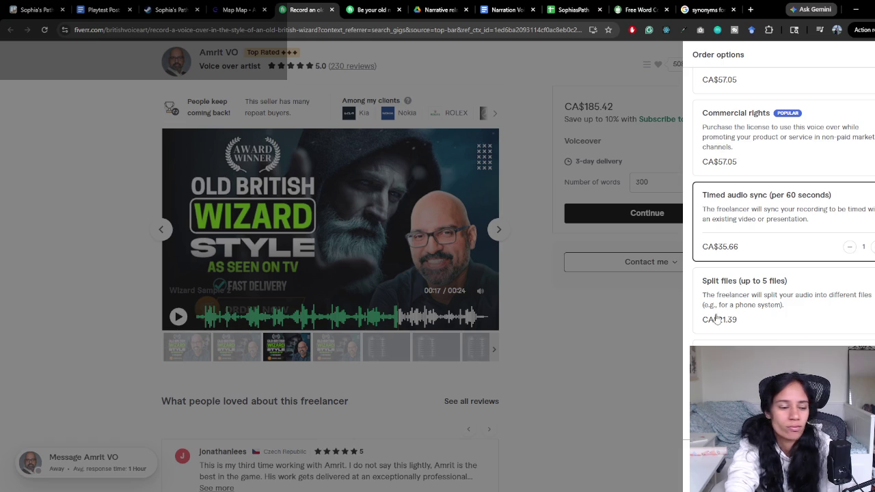
pyautogui.click(772, 205)
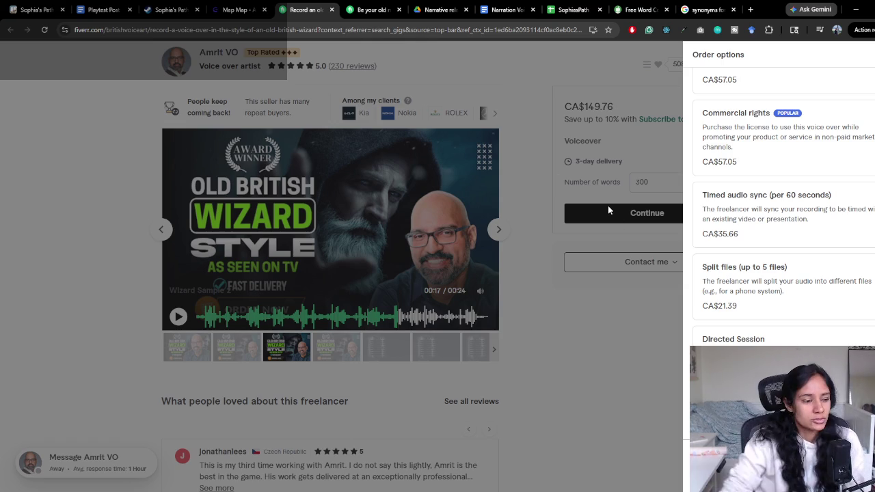
# Switch to the Playtest Post demo document's High Prio list
pyautogui.click(101, 5)
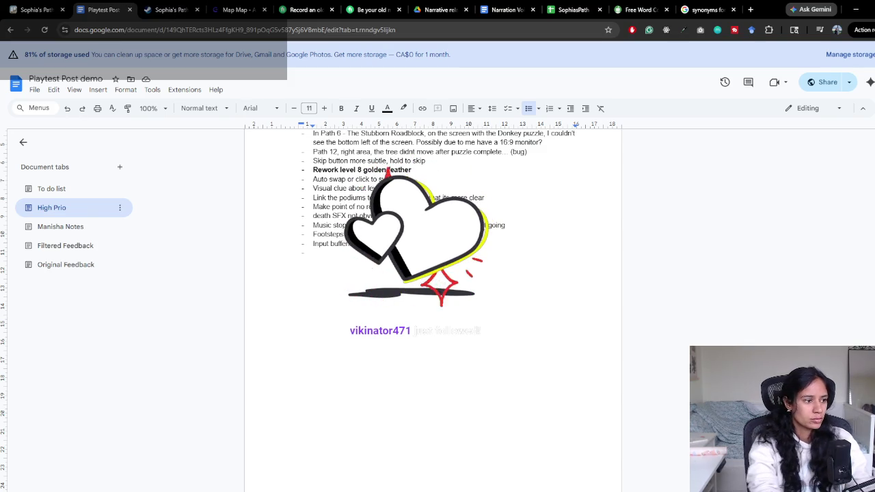
# Type 'Pause on cutscene option' as a new High Prio bullet under Input buffering
pyautogui.write('Pause')
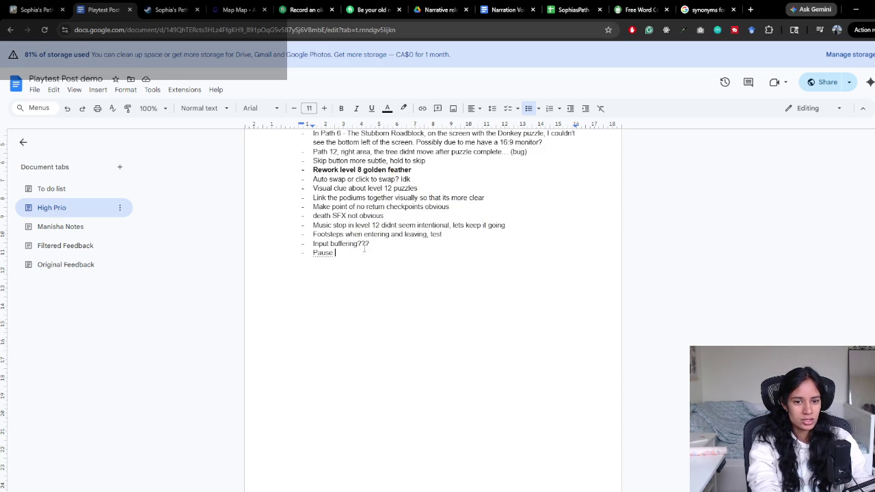
pyautogui.write('on cutscene ')
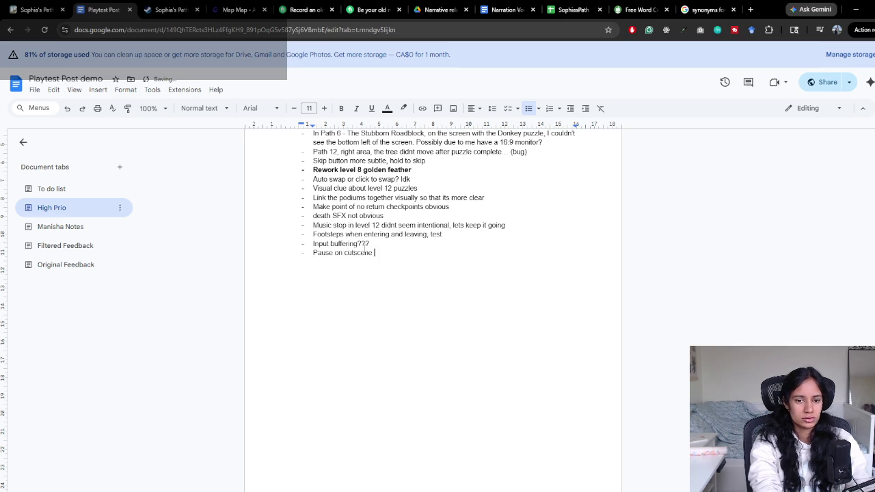
pyautogui.write('option')
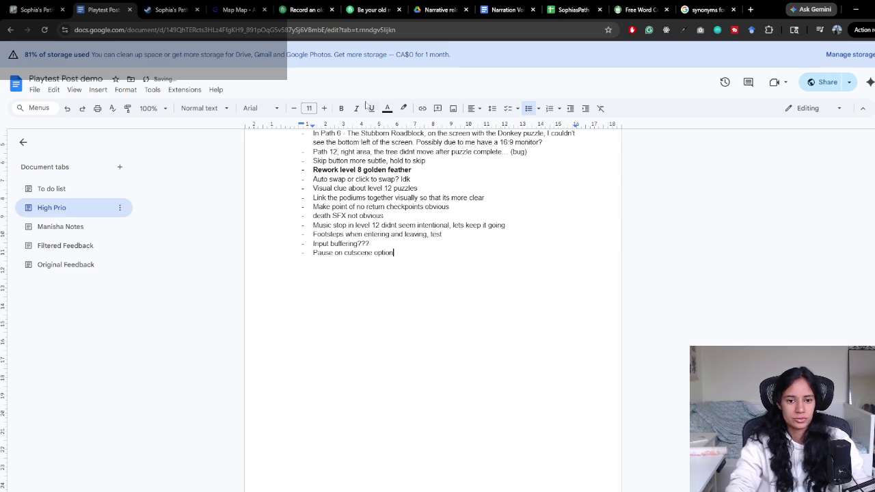
pyautogui.click(509, 10)
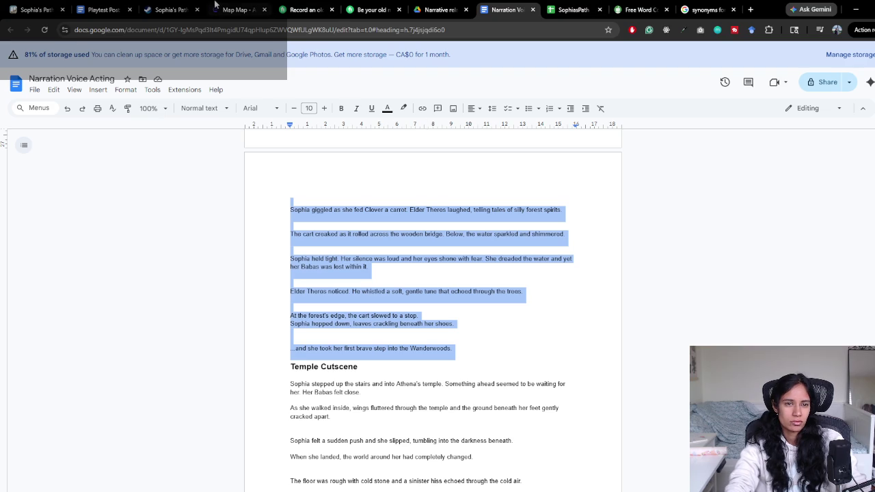
# Cycle through browser tabs back to the Old British Wizard gig's 300-word order options
pyautogui.click(548, 7)
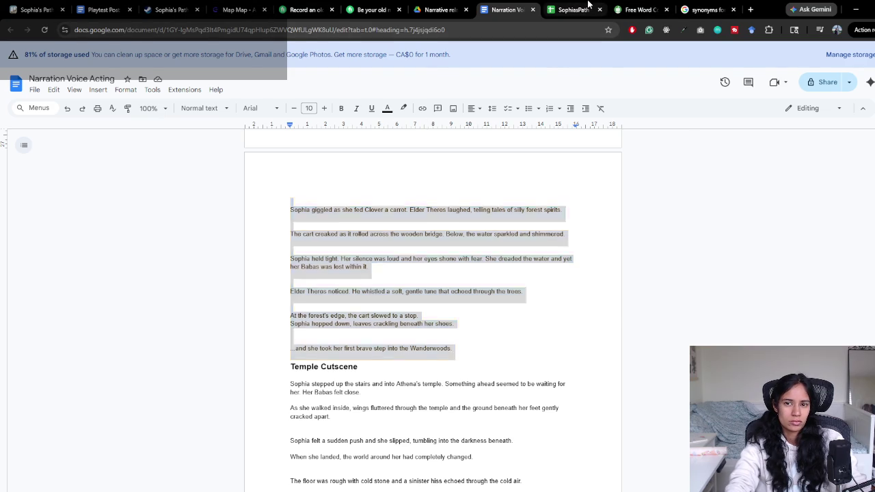
pyautogui.click(509, 8)
pyautogui.click(369, 8)
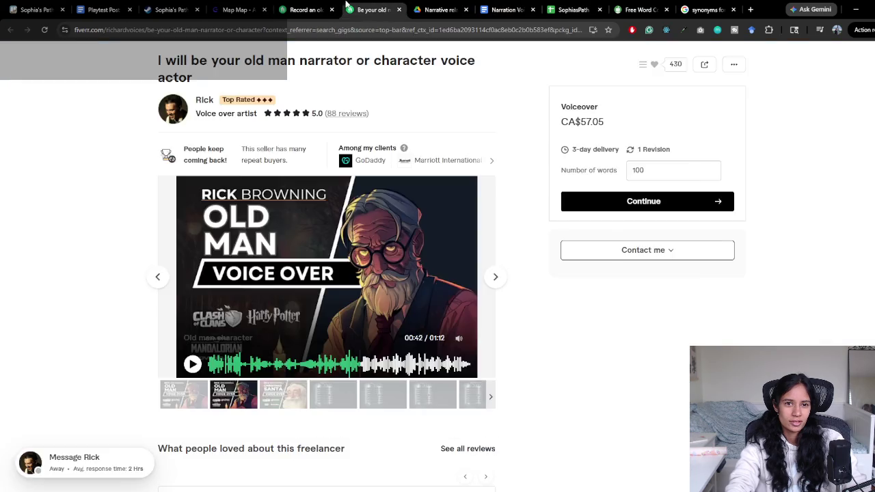
pyautogui.click(324, 7)
pyautogui.scroll(-1, 787, 313)
pyautogui.scroll(1, 786, 222)
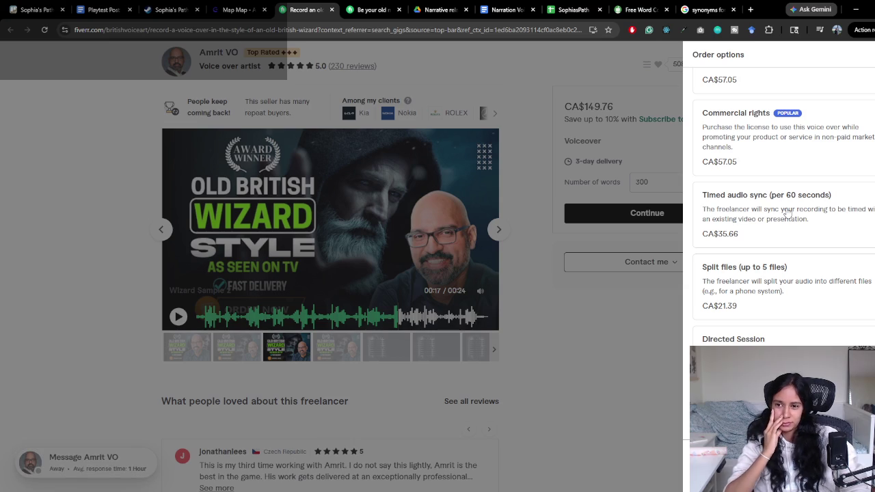
pyautogui.scroll(3, 805, 273)
pyautogui.scroll(3, 804, 312)
pyautogui.scroll(-1, 804, 312)
pyautogui.scroll(-2, 804, 313)
pyautogui.scroll(5, 805, 311)
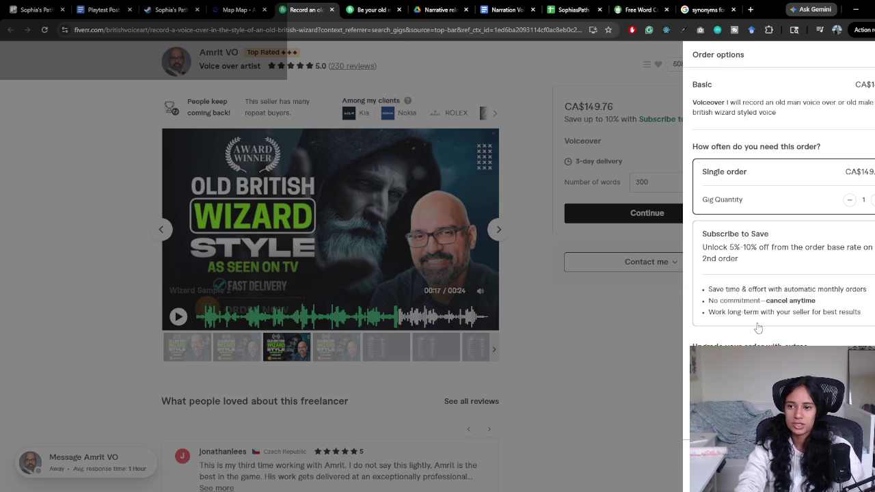
# Close the wizard gig's order options and synonyms tab, returning to the Playtest Post doc
pyautogui.scroll(-1, 757, 328)
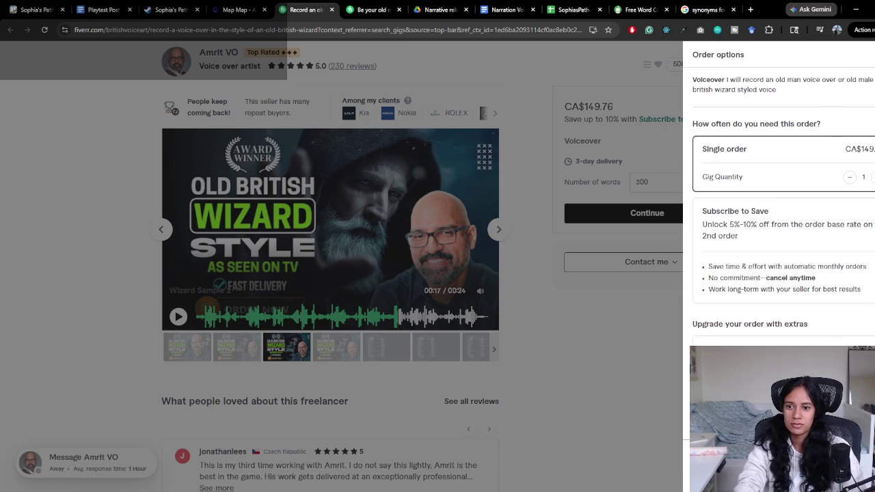
pyautogui.scroll(-3, 778, 273)
pyautogui.scroll(3, 779, 239)
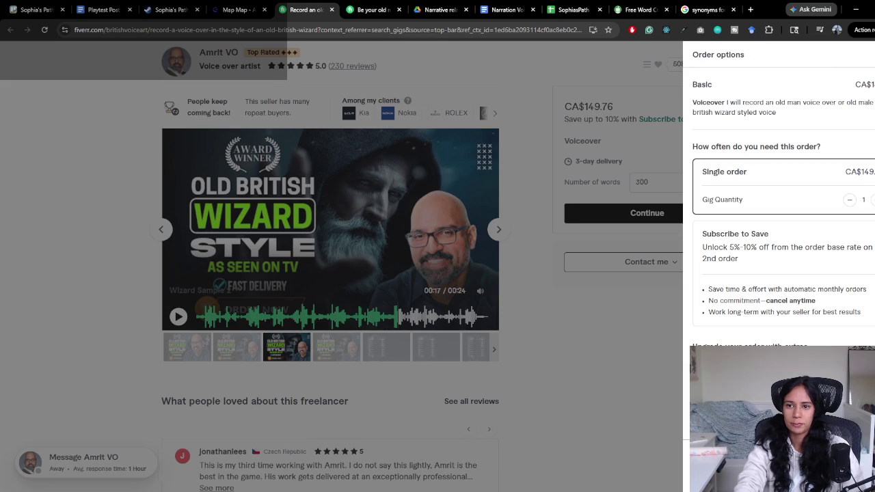
pyautogui.press('Escape')
pyautogui.scroll(2, 636, 147)
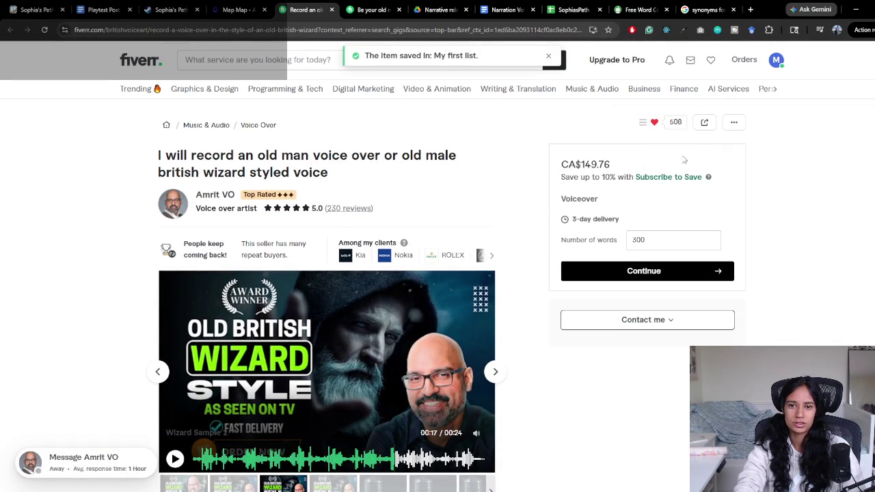
pyautogui.scroll(-2, 530, 270)
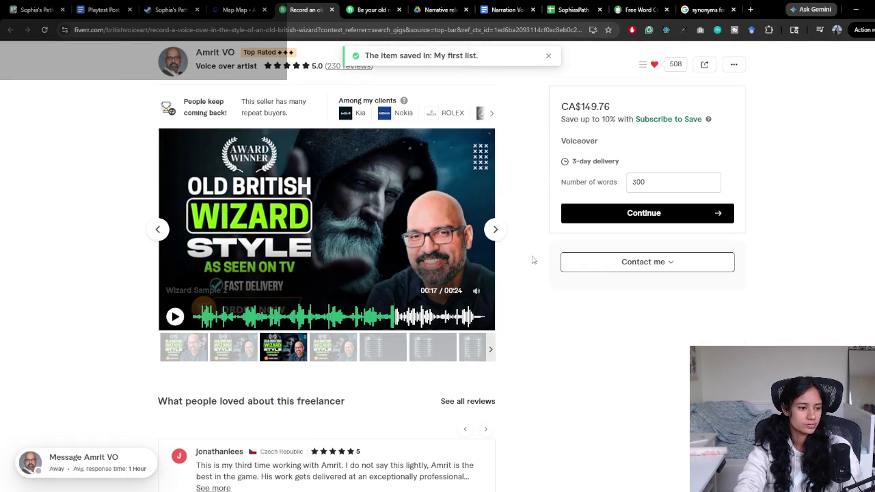
pyautogui.click(733, 10)
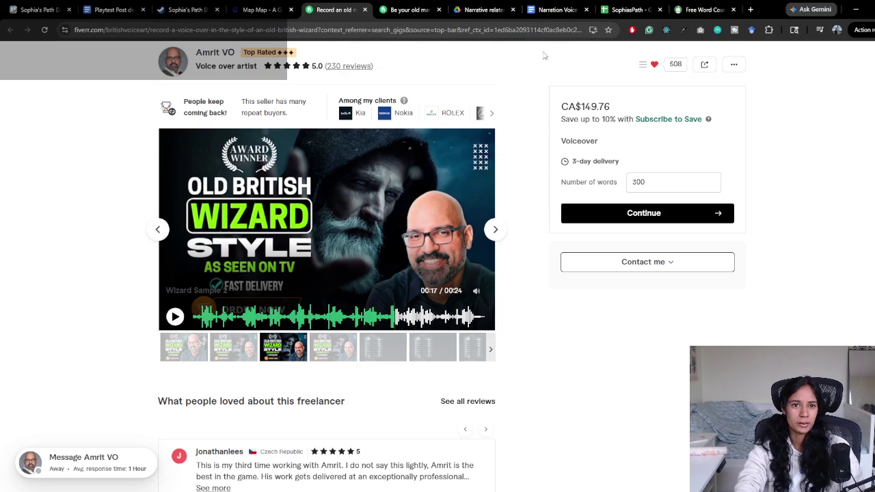
pyautogui.click(112, 10)
pyautogui.scroll(1, 268, 319)
pyautogui.scroll(1, 264, 328)
pyautogui.scroll(-1, 263, 329)
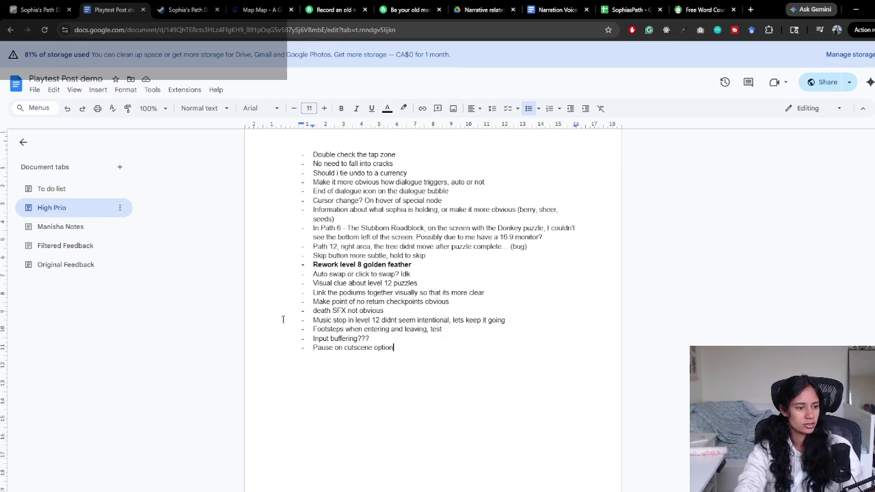
# Check the clock, then search Google for 'buried below' in a new tab
pyautogui.press('super+alt+d')
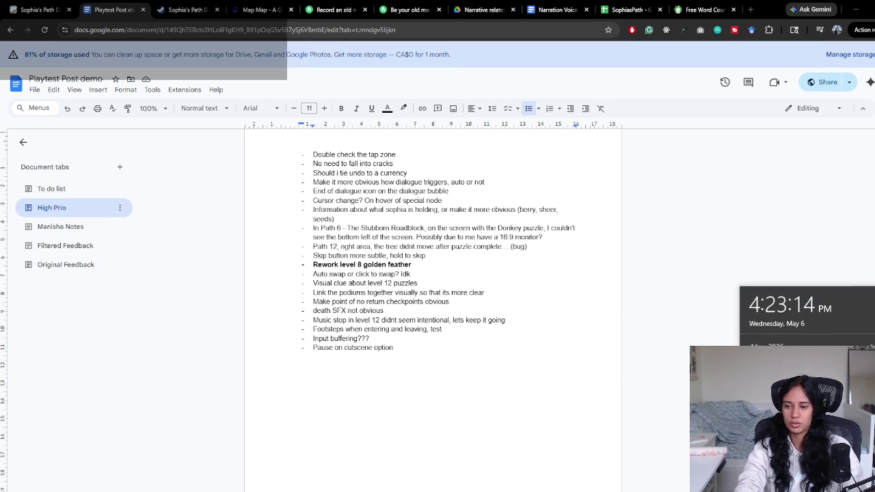
pyautogui.click(471, 254)
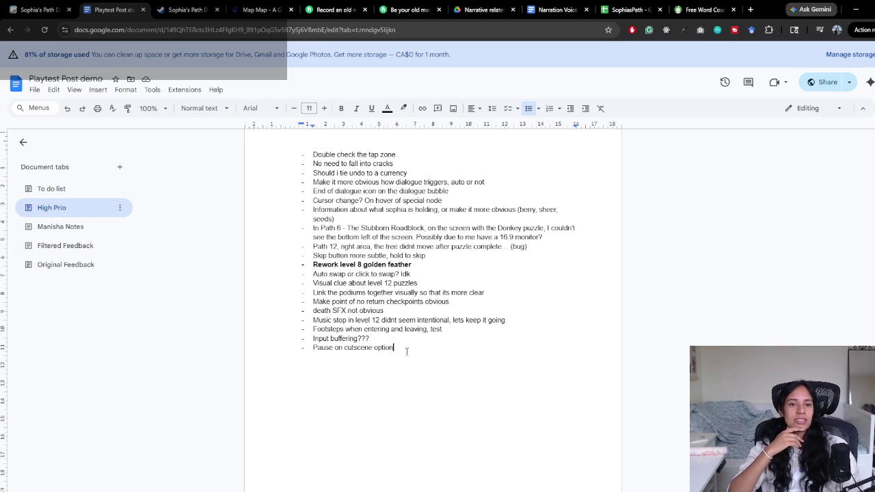
pyautogui.hotkey('ctrl', 't')
pyautogui.write('buried below')
pyautogui.press('Return')
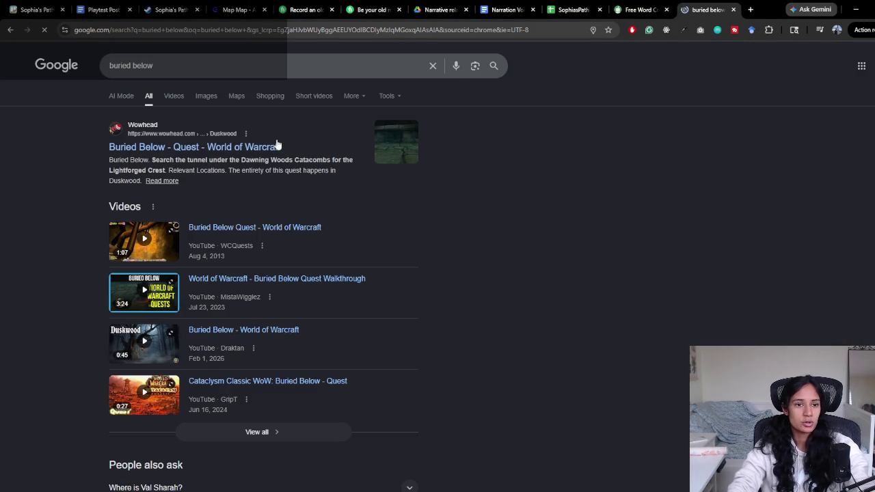
# Search for 'buried below demo' and open the Buried Below Demo Steam store page
pyautogui.click(224, 70)
pyautogui.write('de')
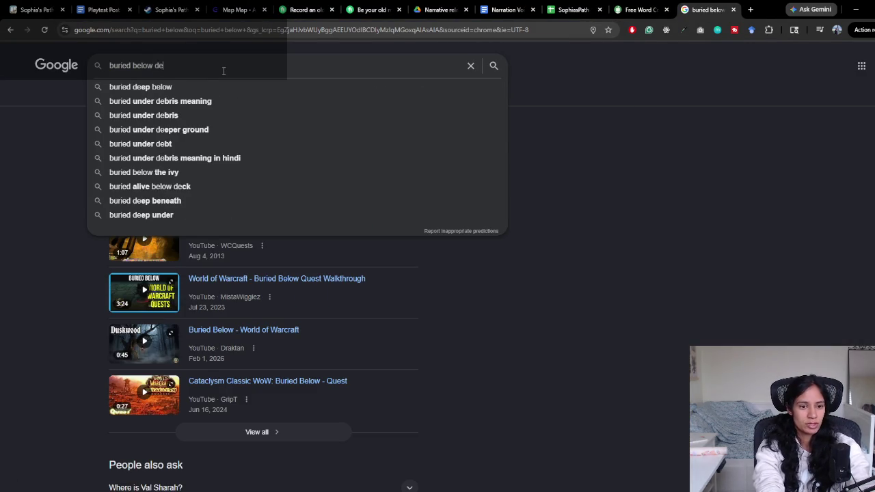
pyautogui.write('mo')
pyautogui.press('Return')
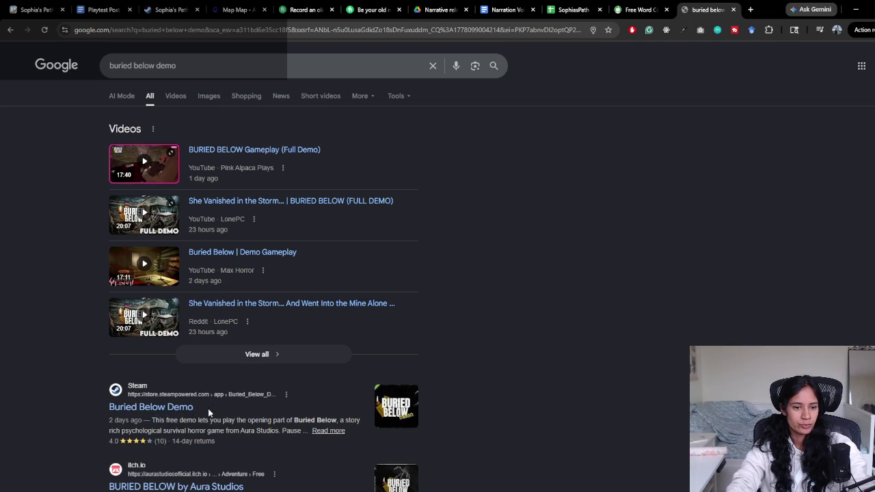
pyautogui.click(187, 406)
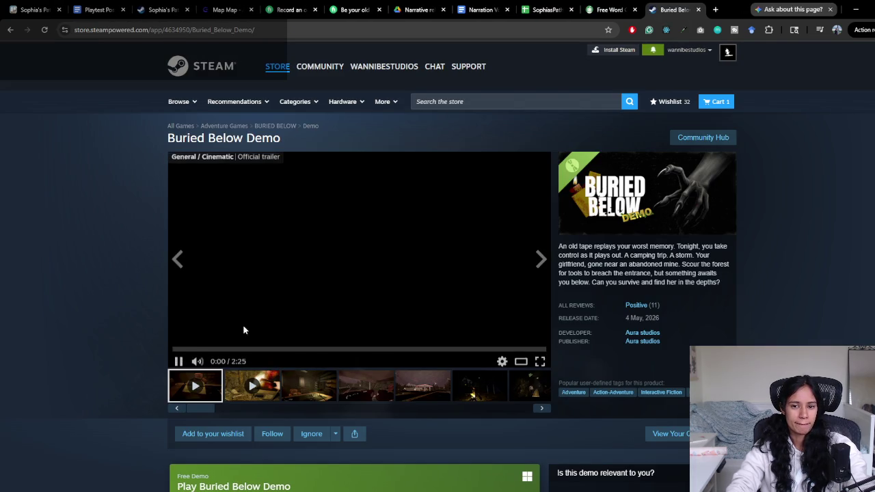
# Play the Buried Below Demo trailer, skip ahead to 0:16, then close the store page
pyautogui.click(177, 361)
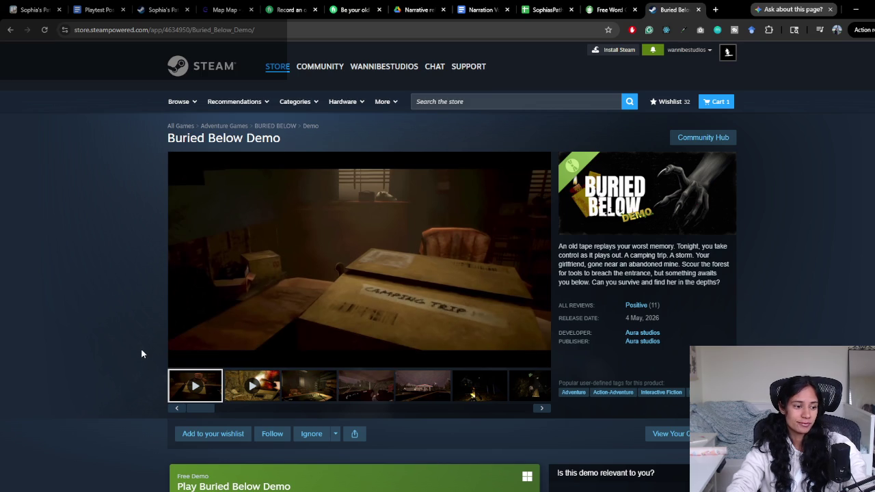
pyautogui.moveTo(214, 348)
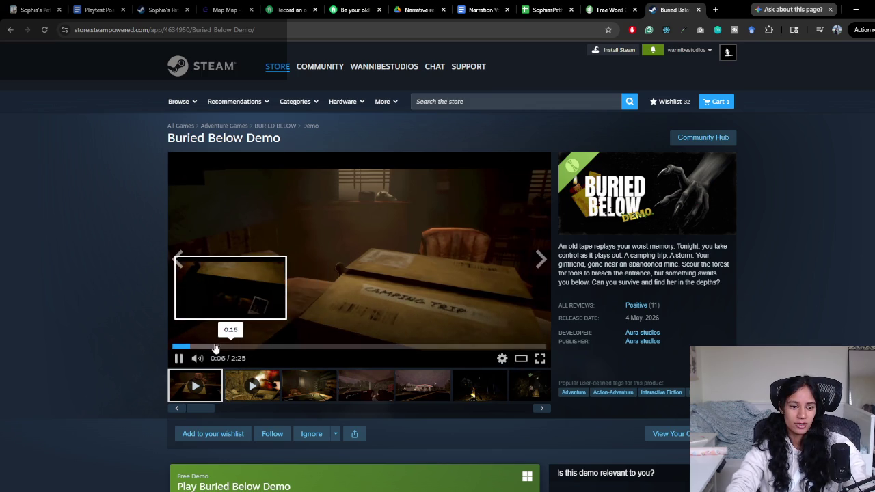
pyautogui.click(214, 347)
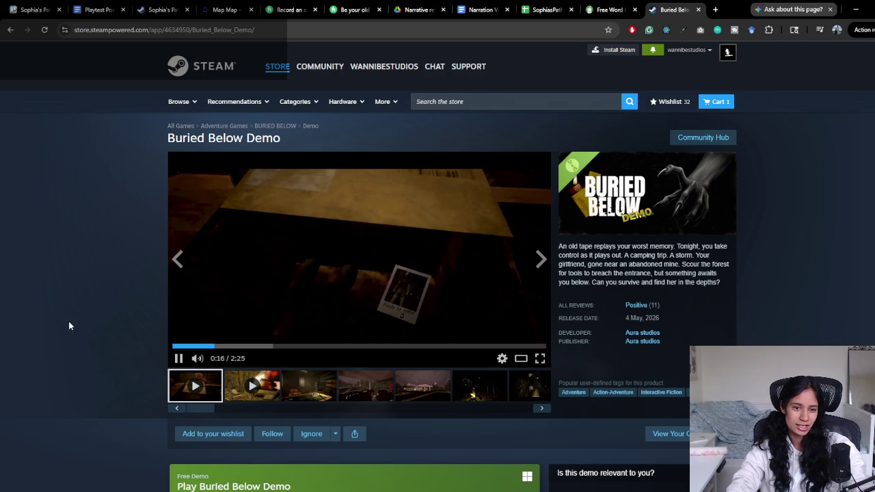
pyautogui.scroll(-1, 84, 330)
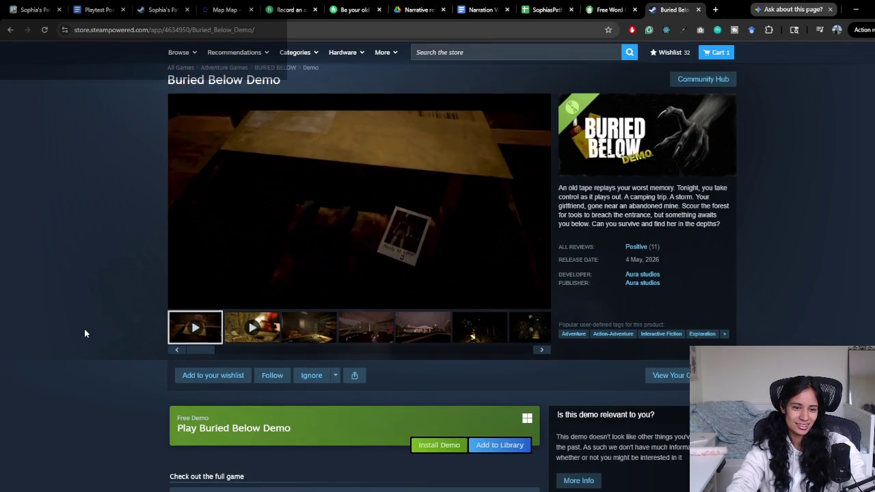
pyautogui.scroll(-2, 85, 329)
pyautogui.scroll(3, 89, 331)
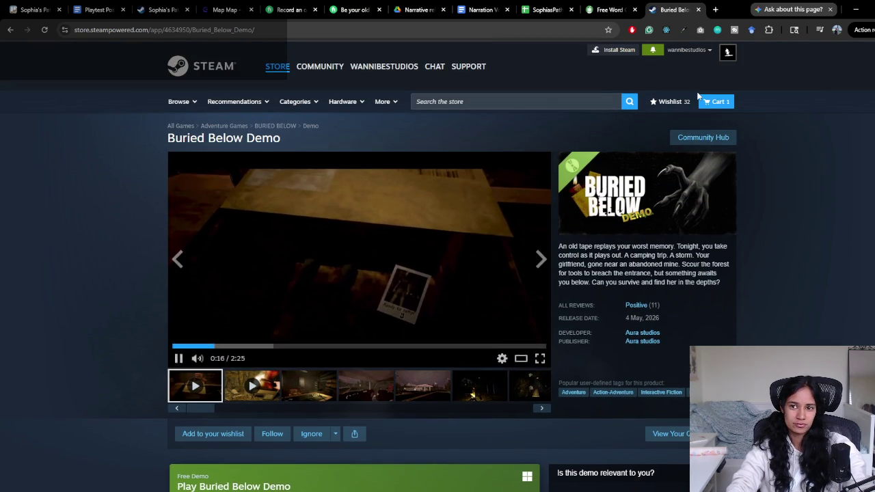
pyautogui.click(698, 8)
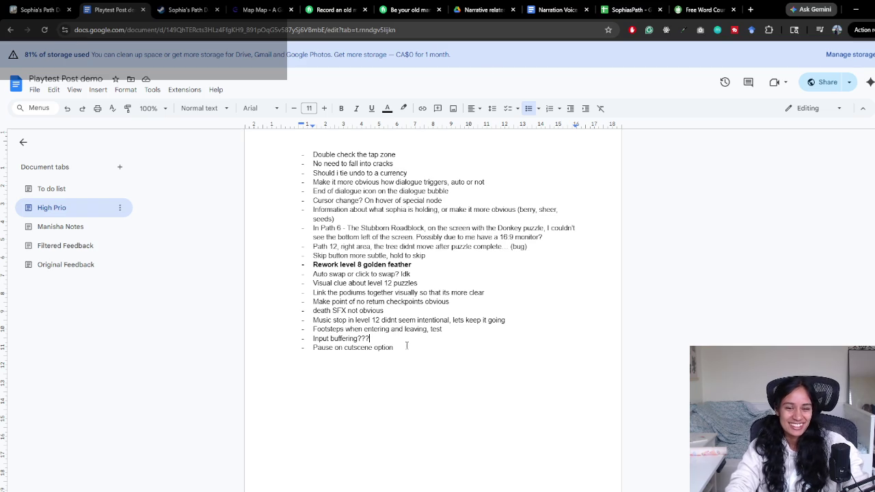
# Look over the High Prio fix list in the playtest notes
pyautogui.moveTo(410, 351); pyautogui.dragTo(312, 155)
pyautogui.click(321, 164)
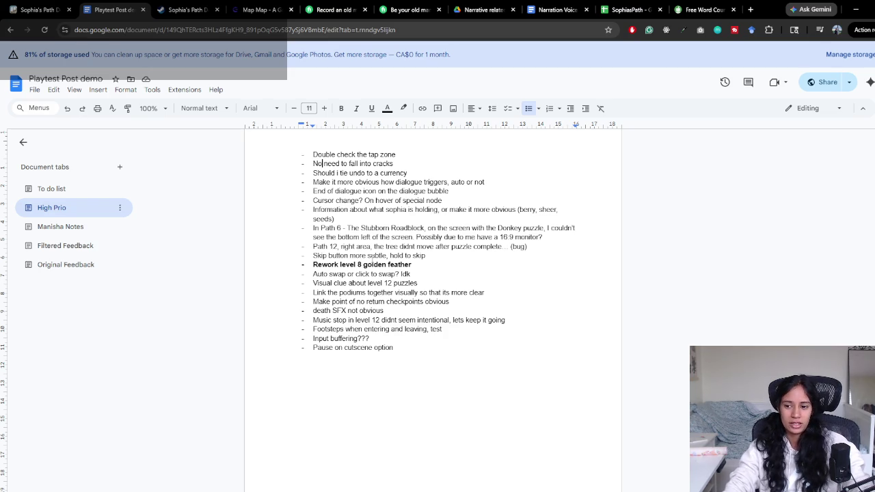
pyautogui.scroll(3, 366, 373)
pyautogui.scroll(6, 367, 374)
pyautogui.scroll(1, 369, 328)
pyautogui.scroll(-4, 371, 283)
pyautogui.scroll(-3, 372, 287)
pyautogui.scroll(-1, 376, 300)
pyautogui.scroll(-4, 378, 309)
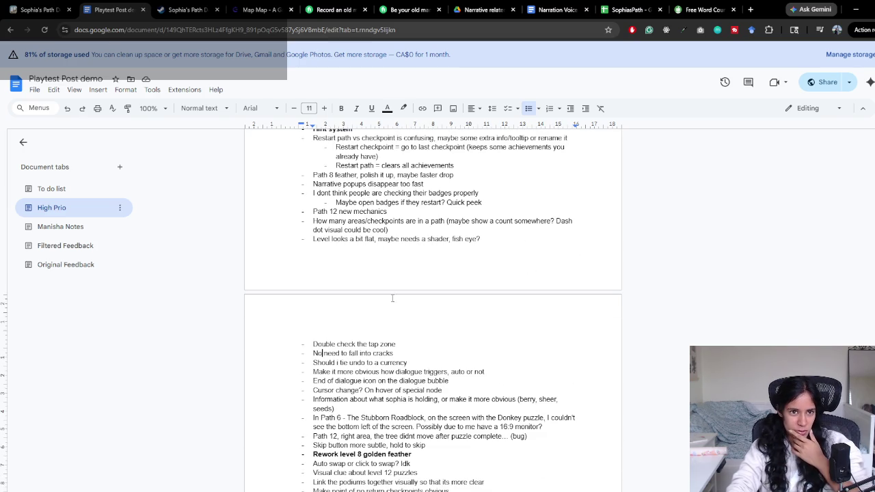
# Open the To do list tab, put the cursor after P1:, and switch to Unity
pyautogui.click(31, 192)
pyautogui.scroll(3, 205, 230)
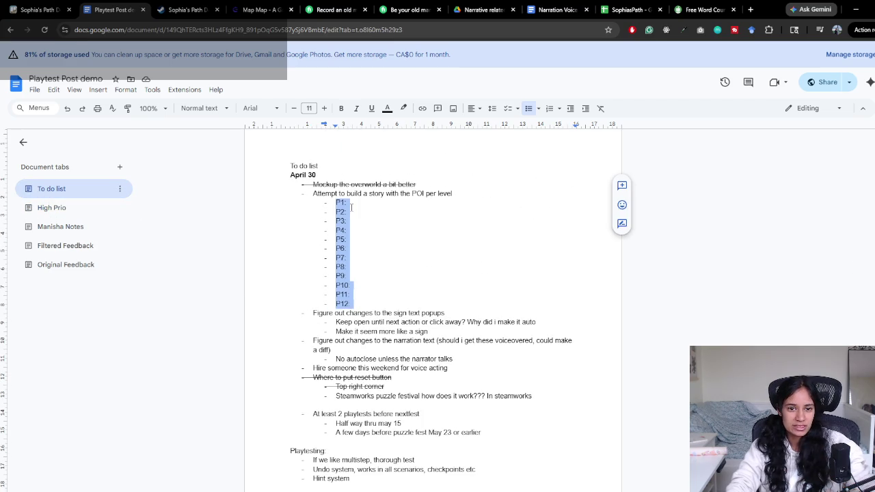
pyautogui.click(351, 205)
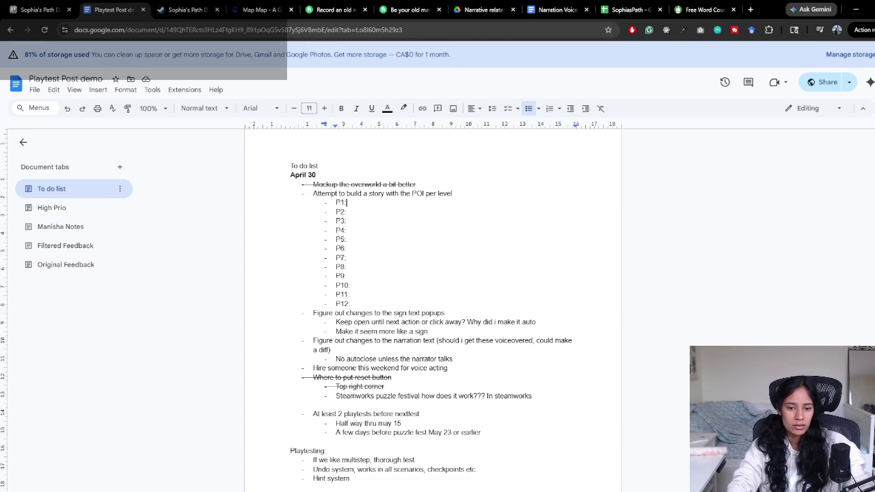
pyautogui.hotkey('alt', 'Tab')
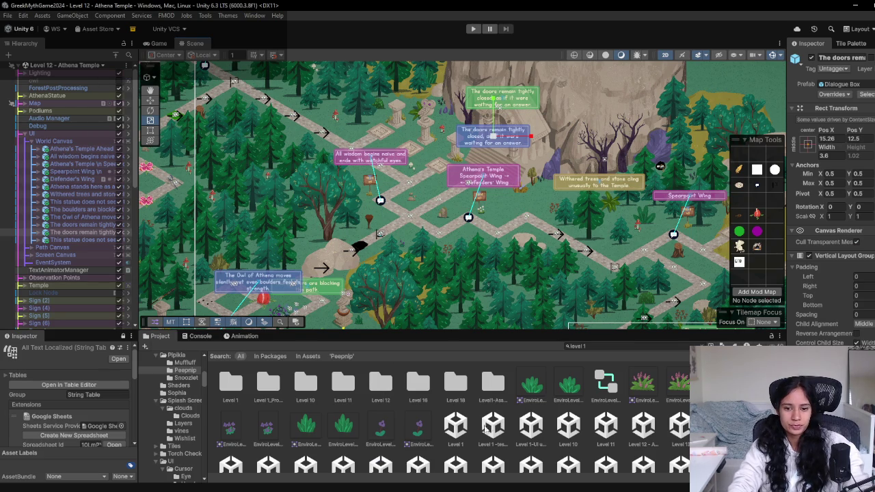
# Open the Level 1-UI updates scene in game view and activate the hidden child Image under Screen Canvas
pyautogui.click(530, 427)
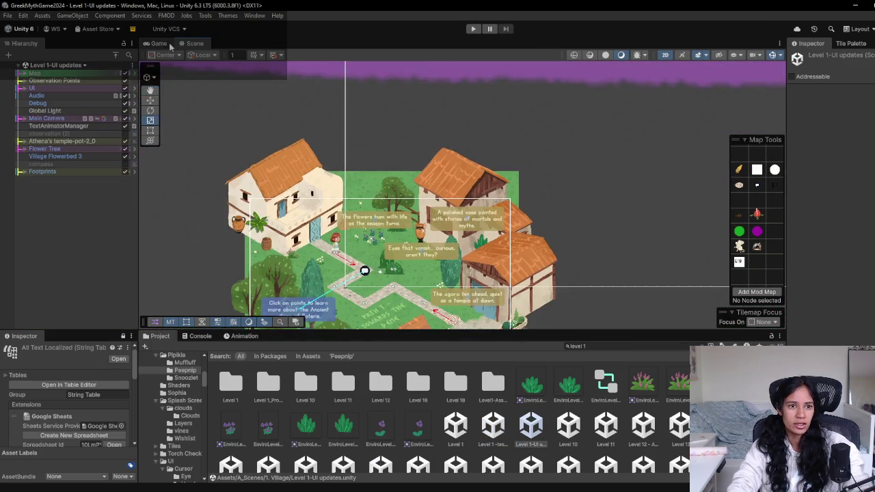
pyautogui.click(159, 43)
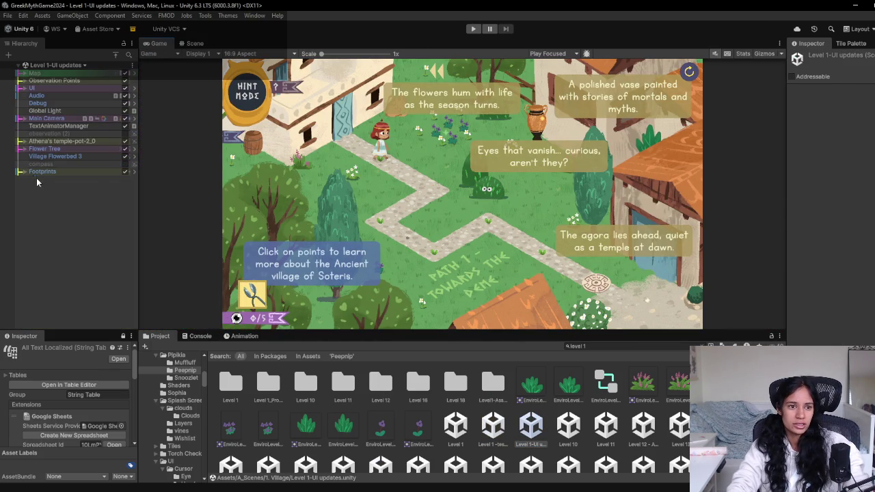
pyautogui.click(24, 142)
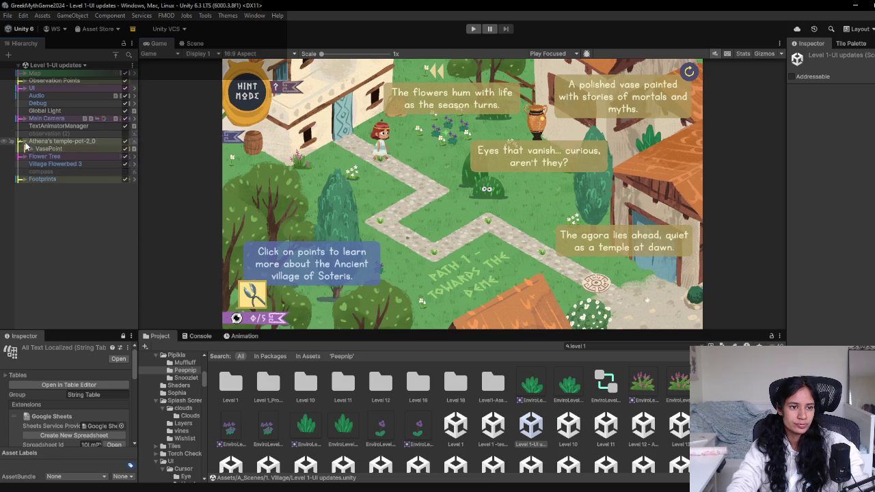
pyautogui.click(24, 119)
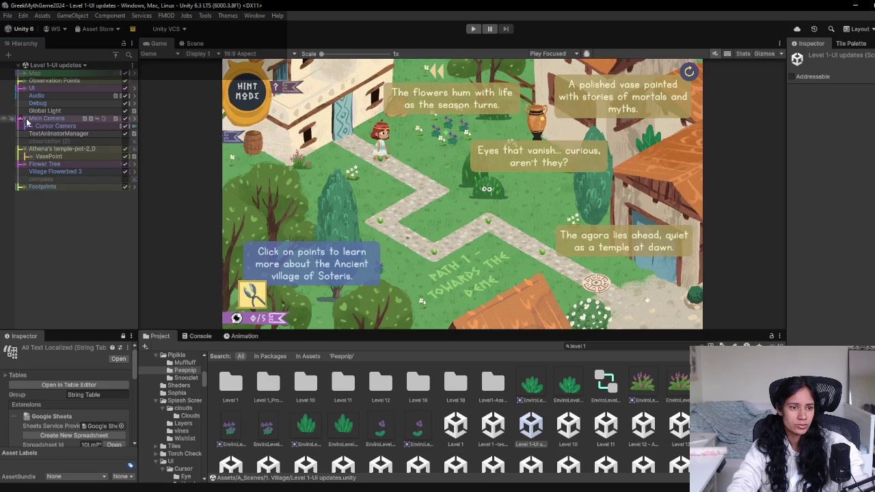
pyautogui.click(24, 165)
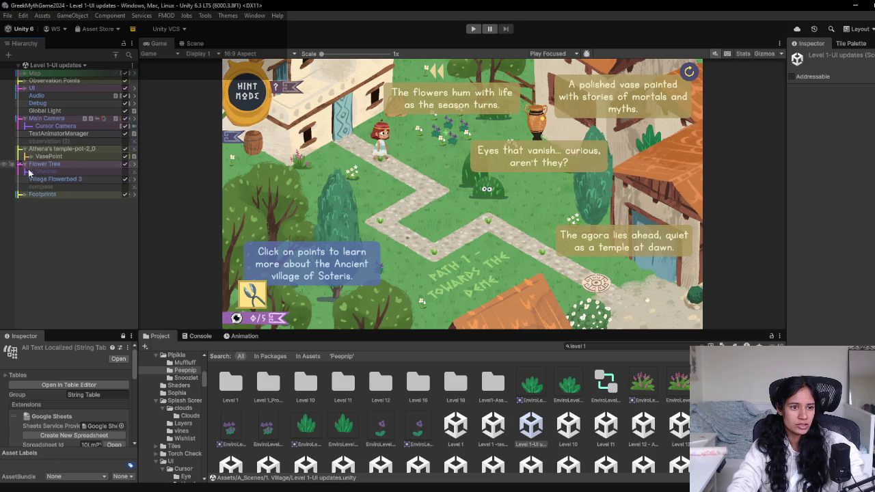
pyautogui.click(24, 88)
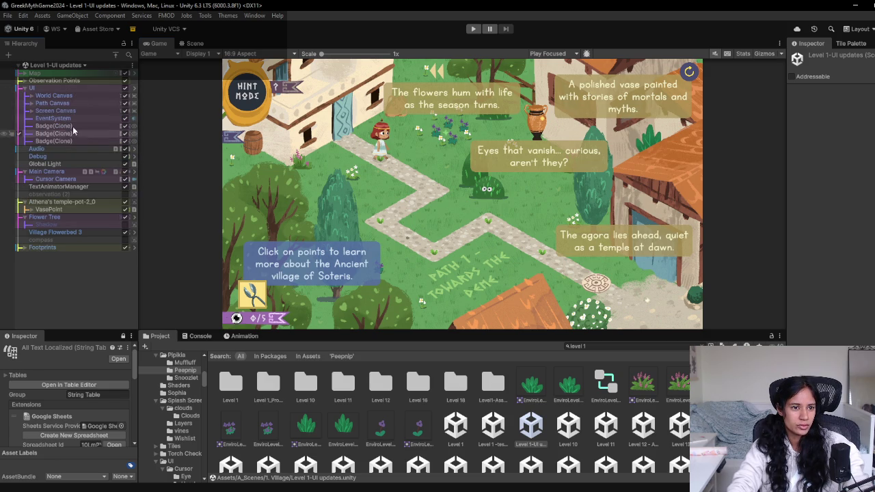
pyautogui.click(32, 110)
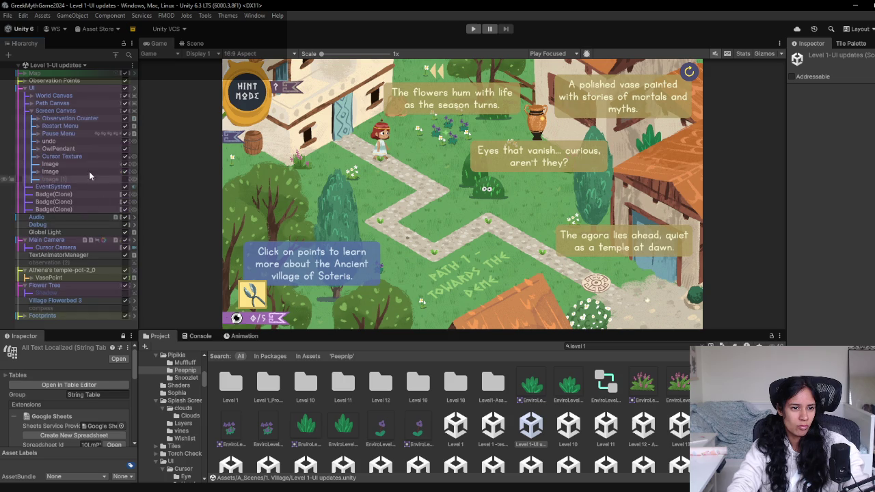
pyautogui.click(38, 172)
pyautogui.click(119, 187)
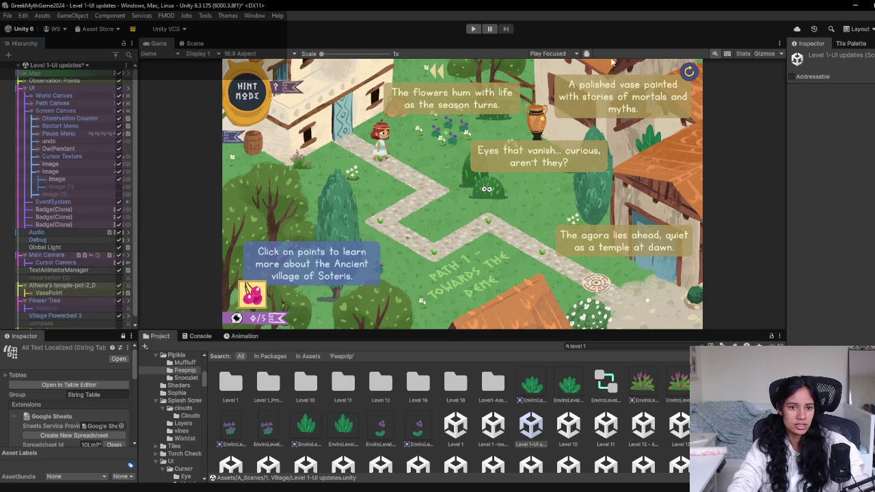
# Run and stop a Level 1 playtest, then return to the playtest notes in Chrome
pyautogui.click(476, 30)
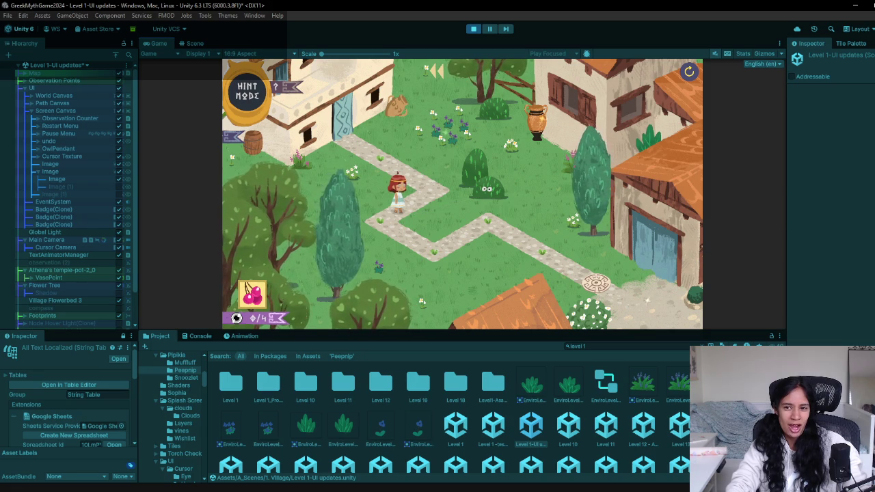
pyautogui.click(473, 29)
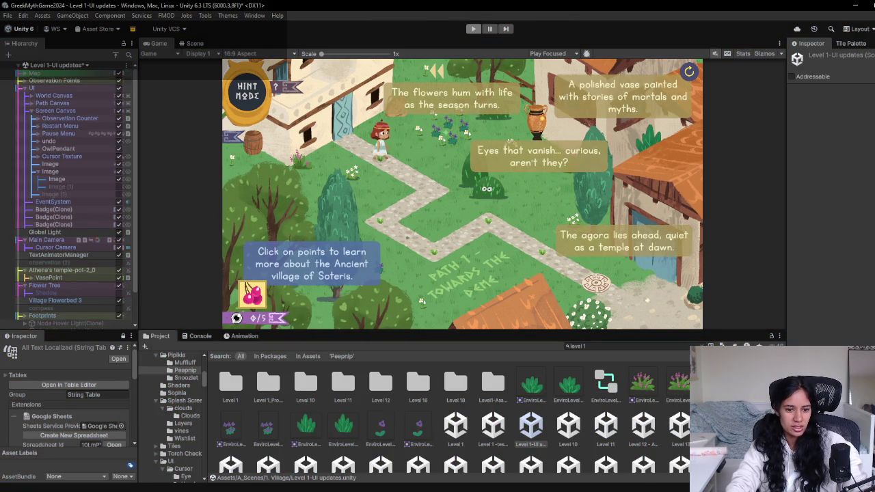
pyautogui.click(316, 472)
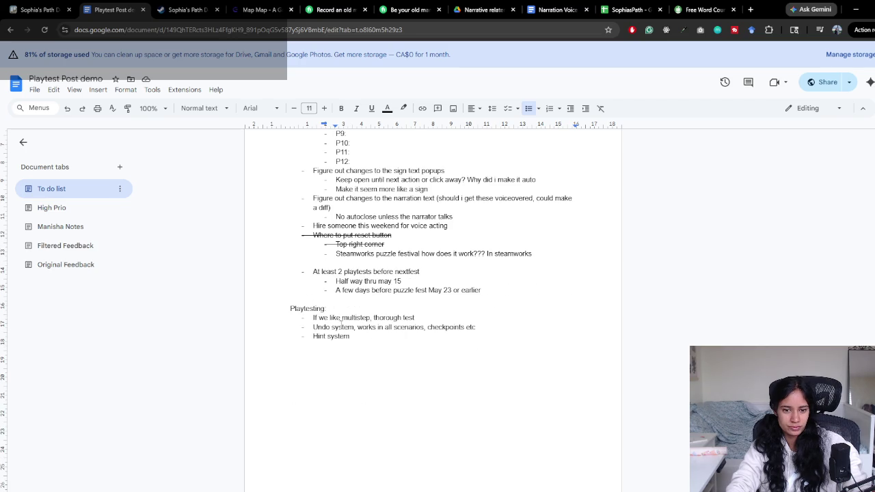
# Add a new bullet 'More of a' under the voice acting item in the To do list
pyautogui.scroll(1, 340, 358)
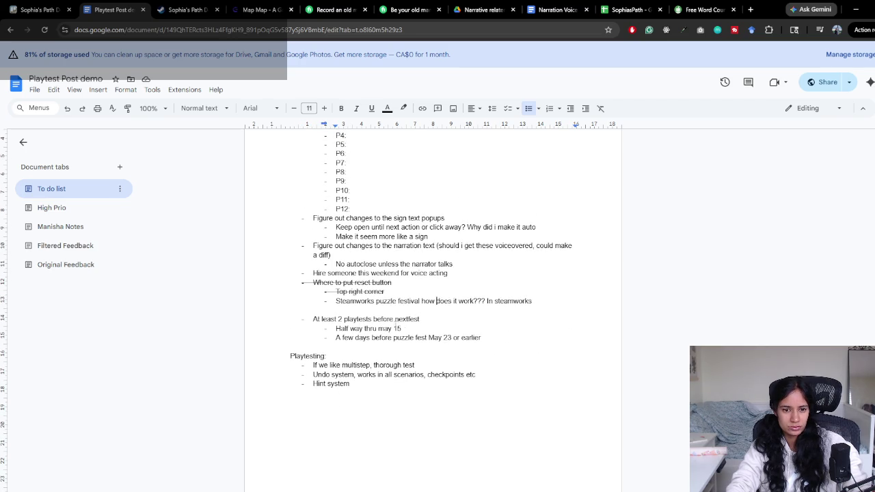
pyautogui.press('Return')
pyautogui.write('More of a')
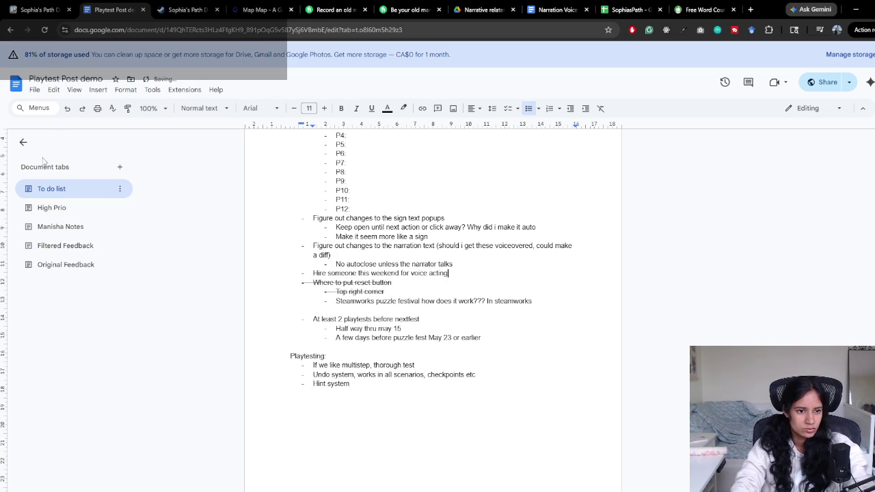
# Search the High Prio notes for 'moment'
pyautogui.click(96, 209)
pyautogui.hotkey('ctrl', 'f')
pyautogui.write('moment')
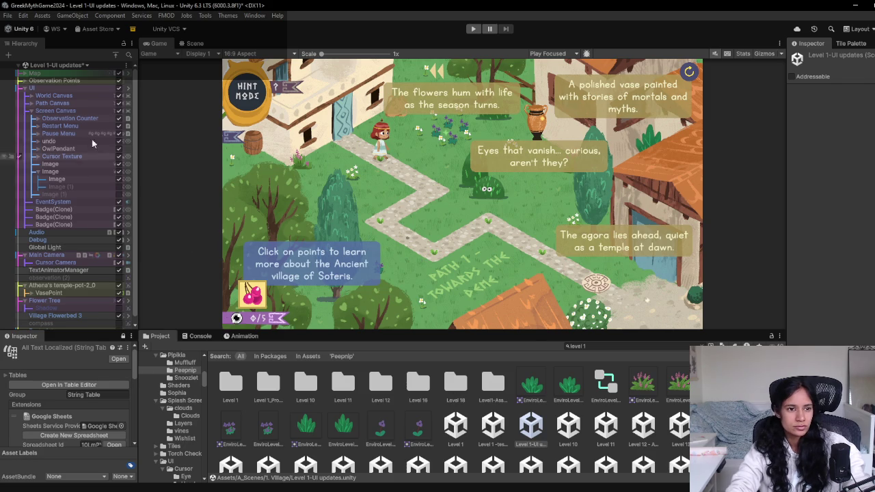
# Open the Level 6 scene, answering the unsaved-changes prompt, and frame the Clover dialogue
pyautogui.doubleClick(38, 200)
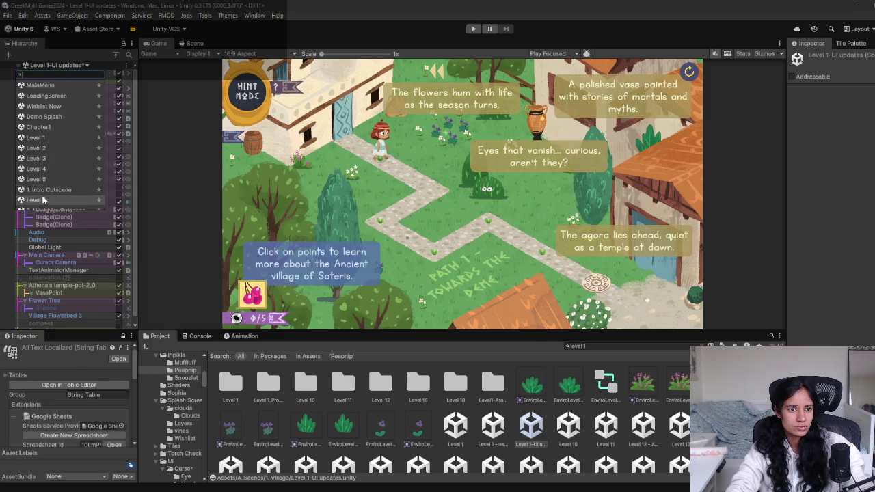
pyautogui.click(440, 274)
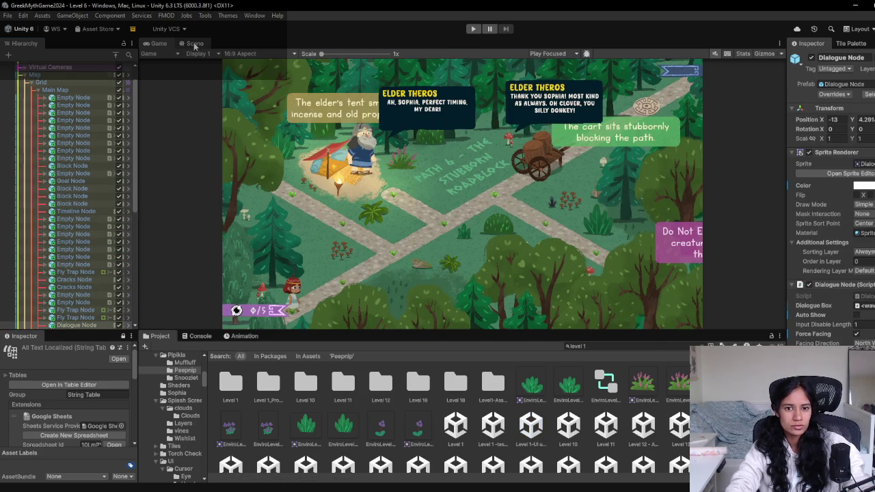
pyautogui.click(195, 43)
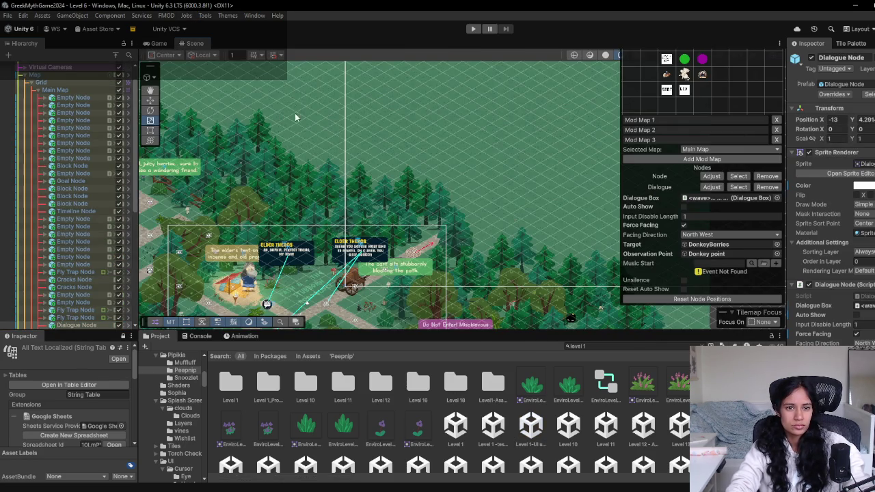
pyautogui.scroll(2, 431, 153)
pyautogui.scroll(2, 472, 171)
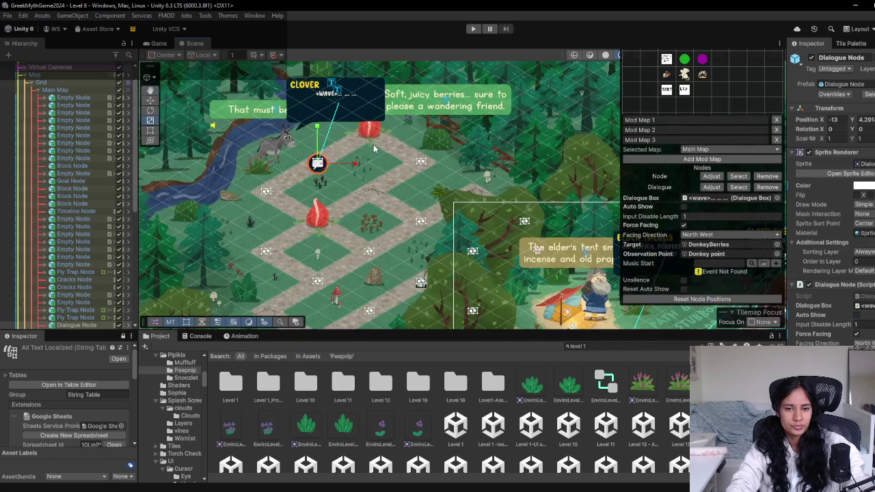
pyautogui.scroll(2, 513, 190)
pyautogui.press('f')
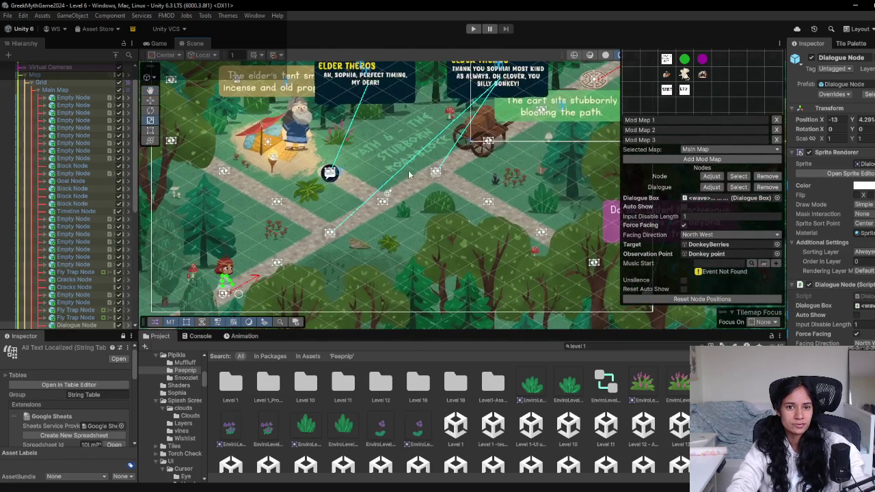
pyautogui.press('f')
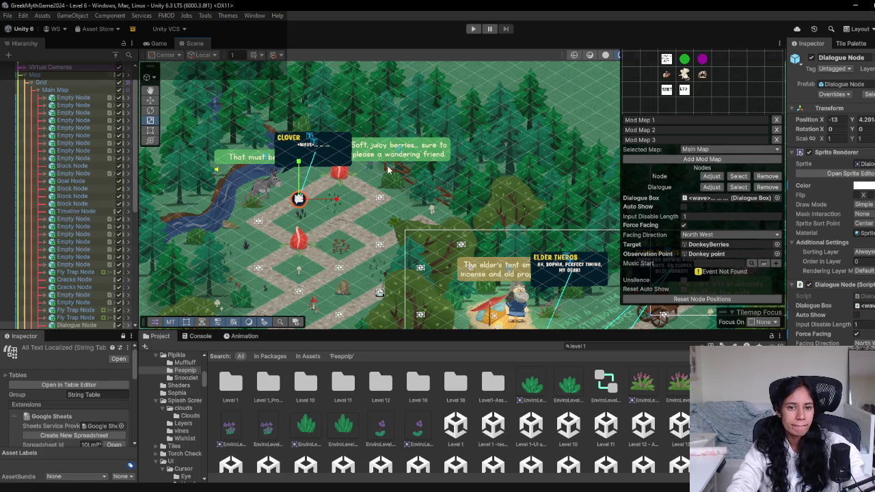
# Select Clover's dialogue box, expand its children, and duplicate DialogueText
pyautogui.scroll(1, 393, 164)
pyautogui.scroll(1, 379, 185)
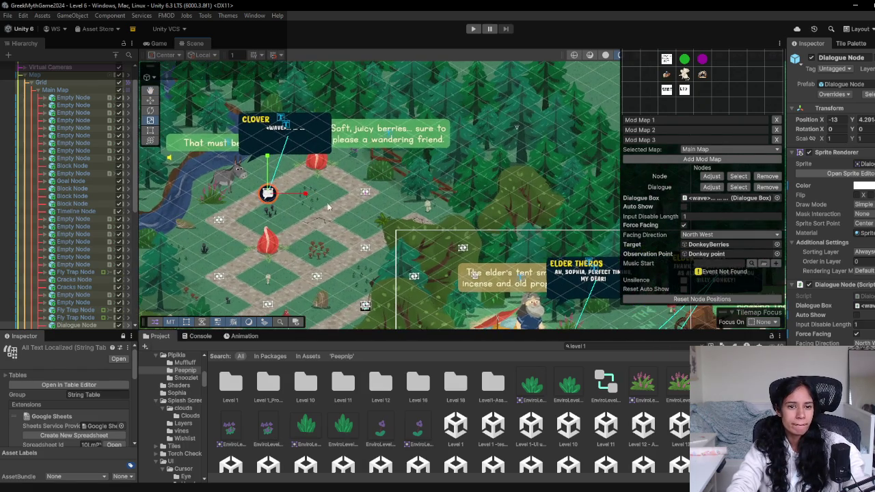
pyautogui.scroll(1, 362, 209)
pyautogui.scroll(1, 362, 209)
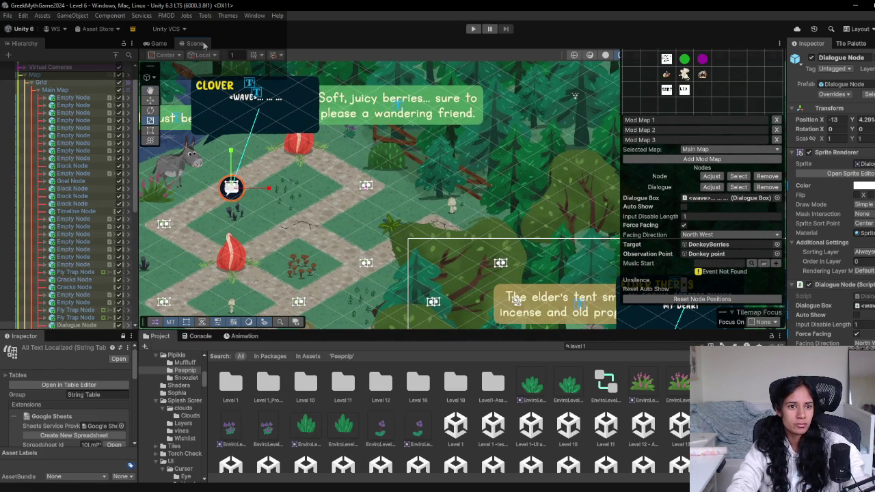
pyautogui.click(256, 93)
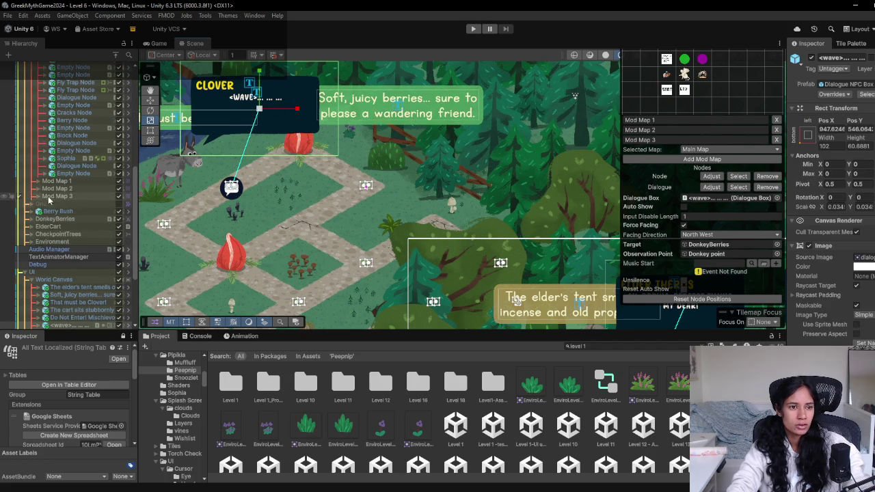
pyautogui.scroll(-2, 89, 201)
pyautogui.scroll(-2, 89, 203)
pyautogui.scroll(-2, 89, 205)
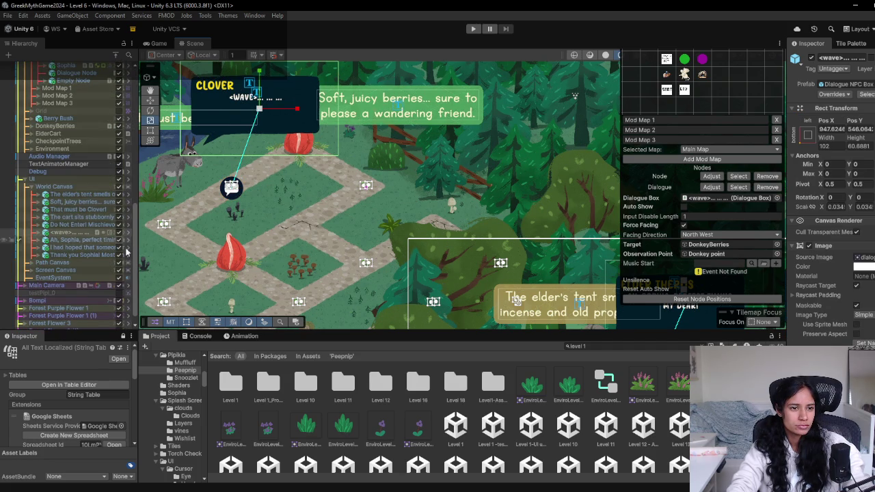
pyautogui.click(86, 233)
pyautogui.press('Right')
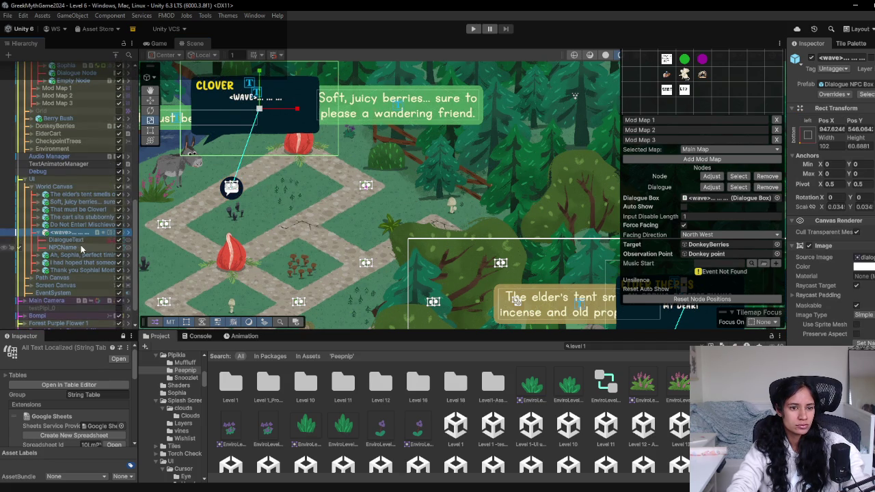
pyautogui.hotkey('ctrl', 'd')
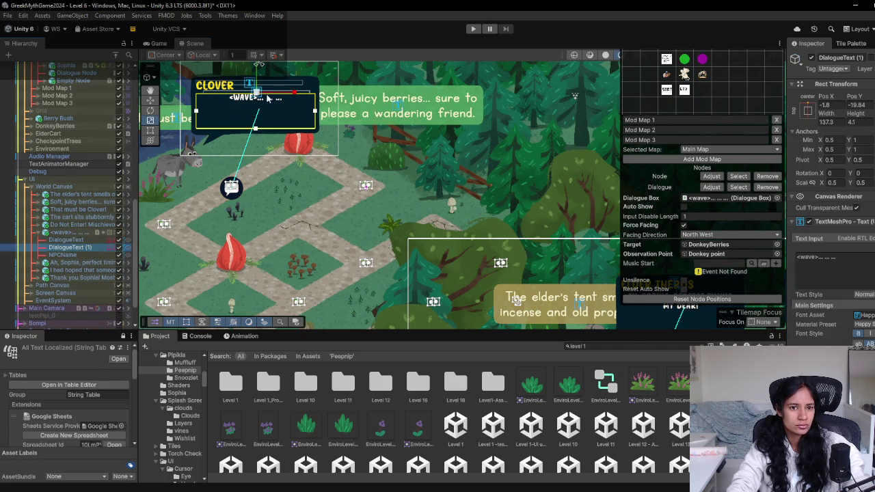
# Move DialogueText (1) beside the donkey under World Canvas and make it read 'PICKED UP BERRIES!'
pyautogui.moveTo(260, 91); pyautogui.dragTo(368, 165)
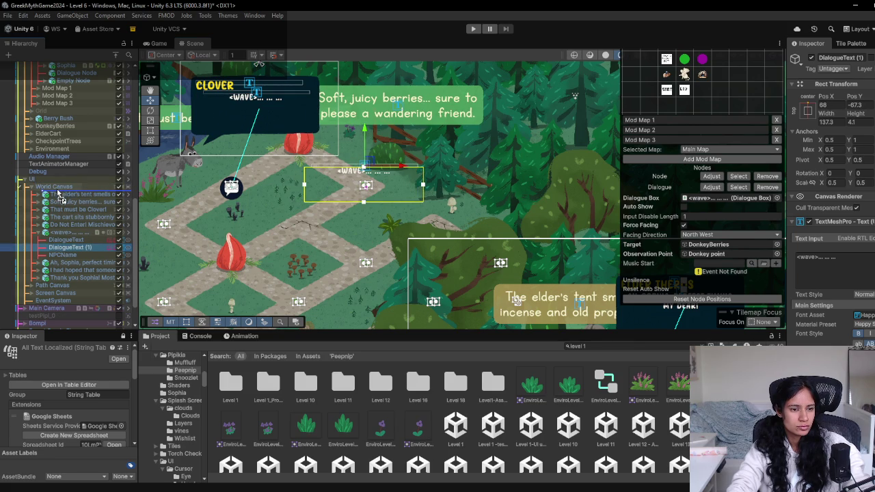
pyautogui.moveTo(60, 196); pyautogui.dragTo(114, 202)
pyautogui.click(820, 263)
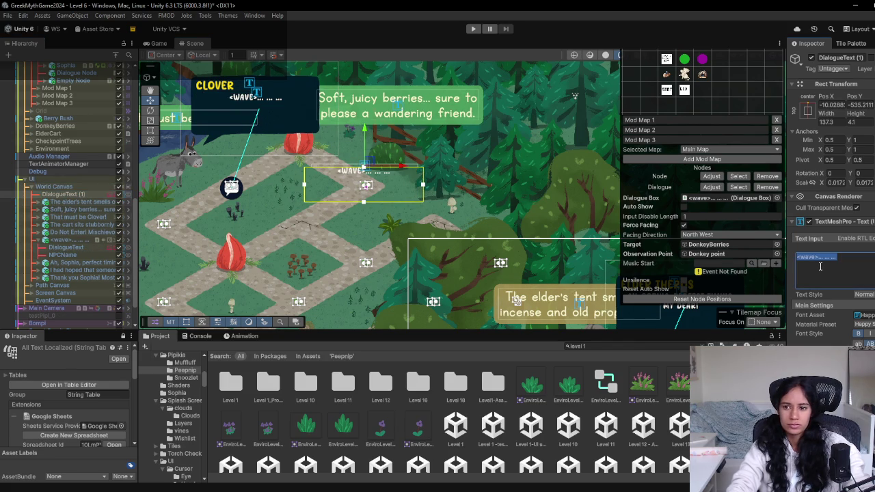
pyautogui.write('You got the')
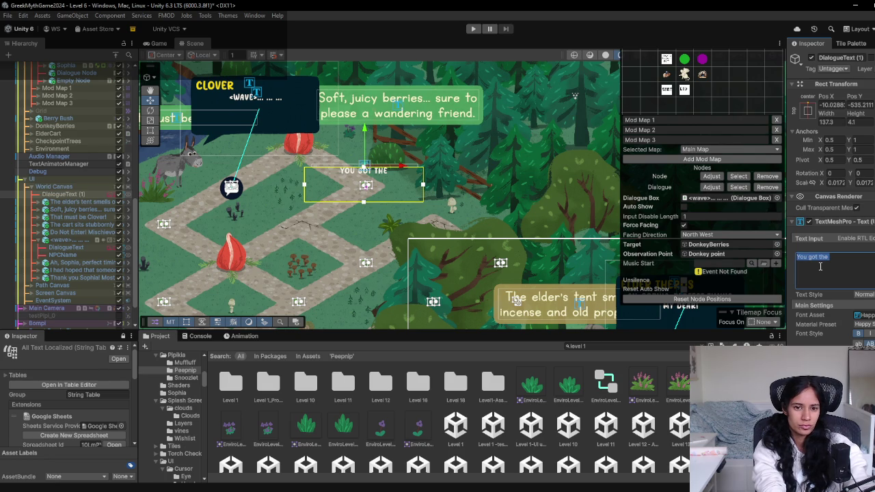
pyautogui.write(' B')
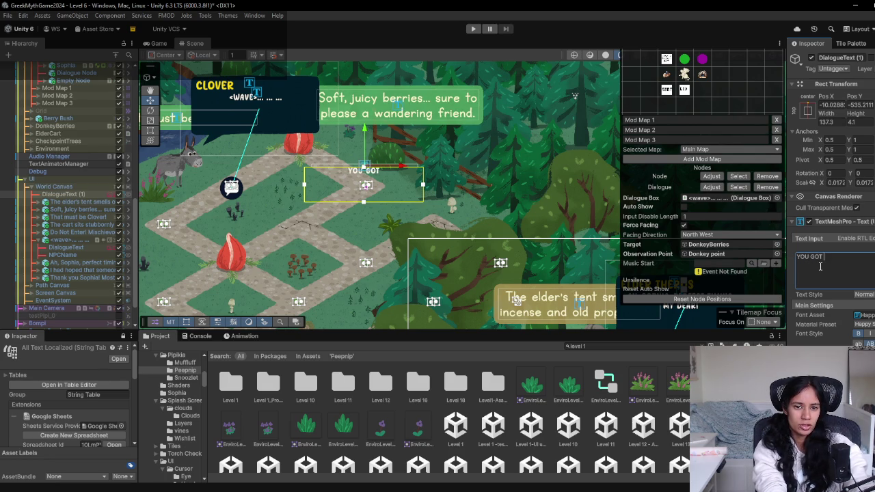
pyautogui.write('RRIES!')
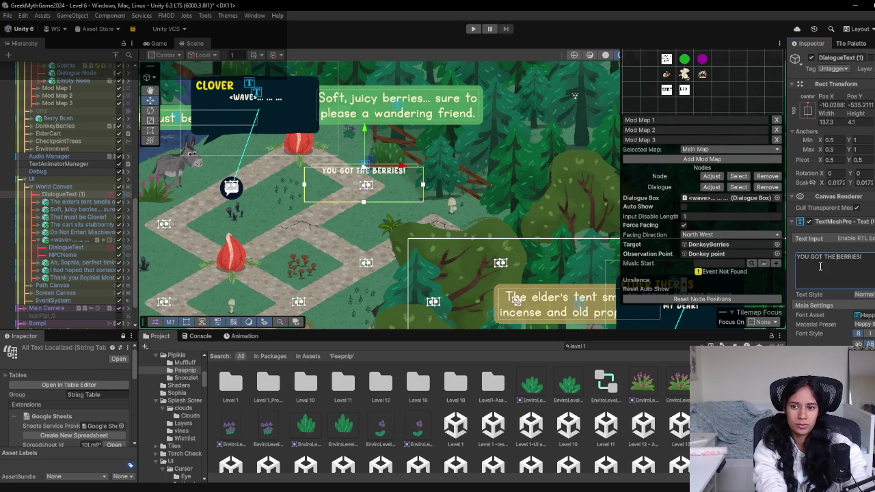
pyautogui.hotkey('ctrl', 'BackSpace')
pyautogui.hotkey('ctrl', 'BackSpace')
pyautogui.write('PICKED UP')
pyautogui.hotkey('ctrl', 'Delete')
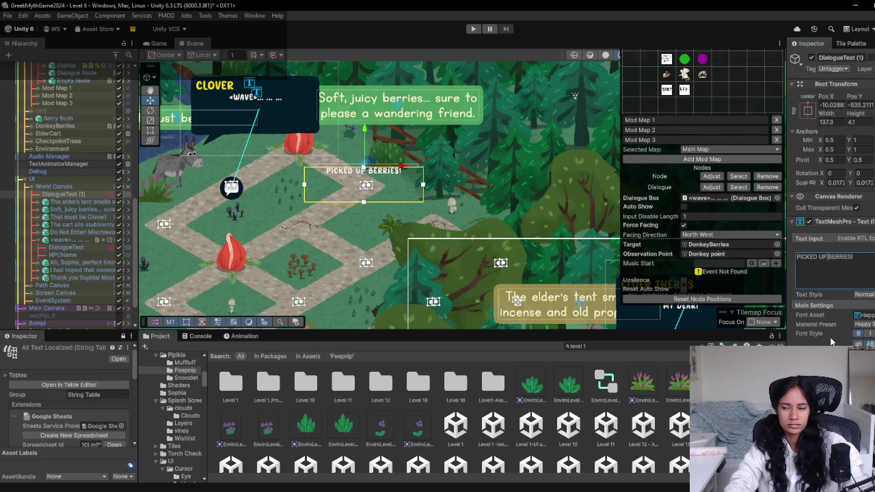
# Review DialogueText (1)'s Inspector components, then play Level 6 and return to the Scene view
pyautogui.scroll(-3, 847, 265)
pyautogui.scroll(-3, 845, 273)
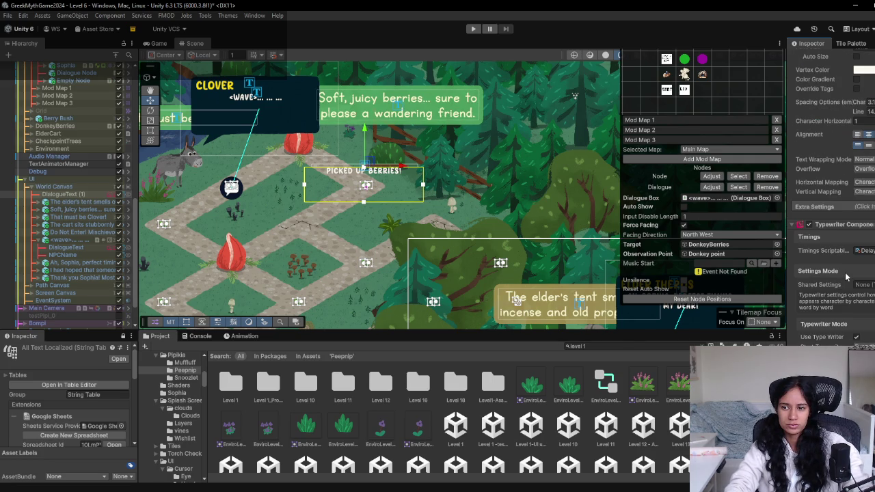
pyautogui.scroll(-3, 846, 276)
pyautogui.scroll(-3, 846, 277)
pyautogui.scroll(-3, 845, 277)
pyautogui.scroll(-3, 846, 279)
pyautogui.scroll(-3, 846, 279)
pyautogui.scroll(-3, 847, 277)
pyautogui.scroll(-2, 851, 273)
pyautogui.scroll(-3, 858, 267)
pyautogui.scroll(3, 859, 265)
pyautogui.scroll(3, 861, 263)
pyautogui.scroll(3, 861, 260)
pyautogui.scroll(3, 862, 256)
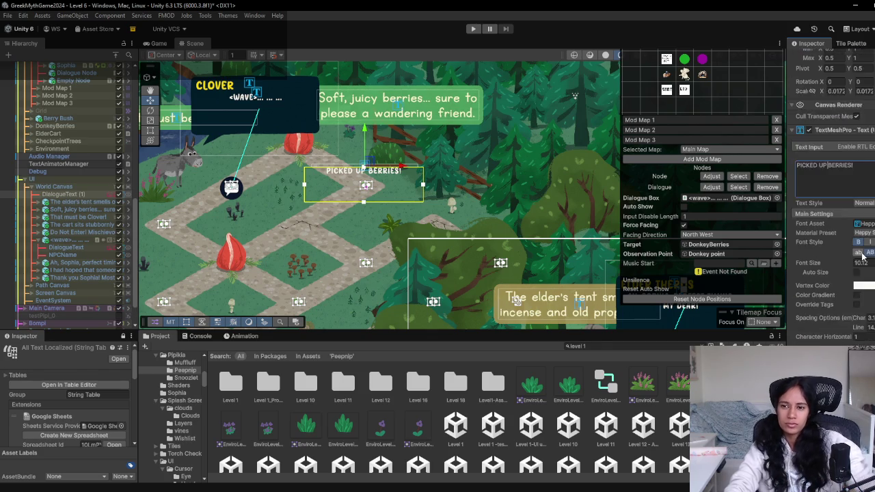
pyautogui.scroll(2, 862, 258)
pyautogui.scroll(-3, 857, 263)
pyautogui.scroll(-3, 854, 266)
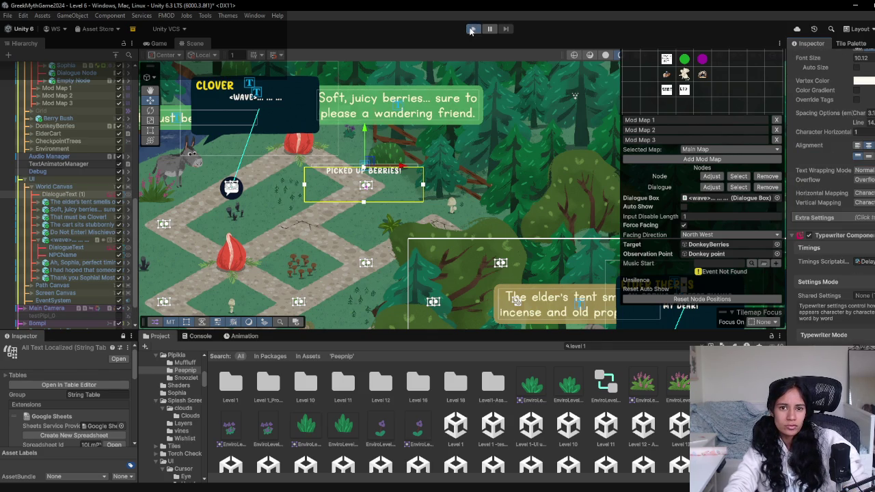
pyautogui.click(159, 43)
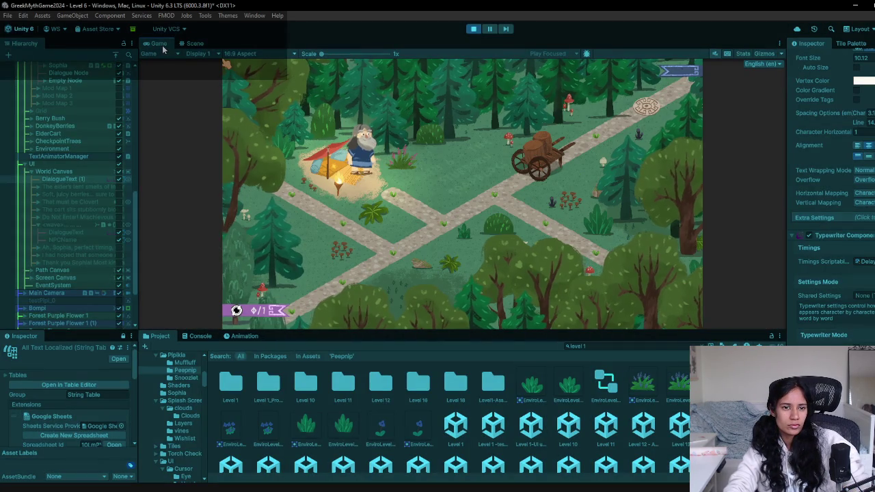
pyautogui.click(192, 44)
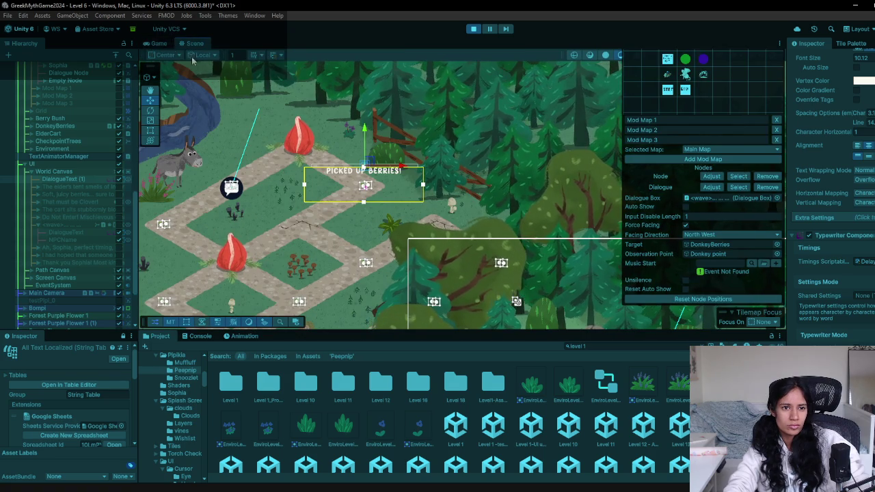